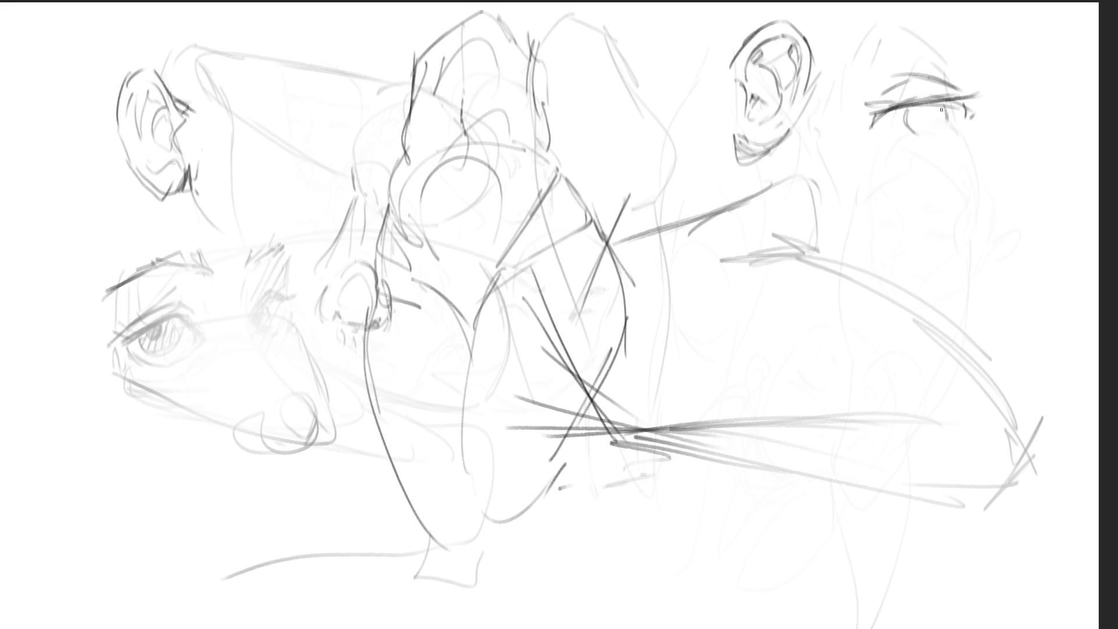
- Draw the right eye's lower lid with short strokes beneath it and a darker inner corner
{"action": "mouse_move", "coordinate": [872, 136]}
{"action": "left_mouse_down"}
{"action": "mouse_move", "coordinate": [950, 127]}
{"action": "mouse_move", "coordinate": [932, 140]}
{"action": "mouse_move", "coordinate": [971, 118]}
{"action": "left_mouse_up"}
{"action": "left_click_drag", "start_coordinate": [882, 145], "coordinate": [944, 147]}
{"action": "mouse_move", "coordinate": [878, 114]}
{"action": "left_mouse_down"}
{"action": "mouse_move", "coordinate": [876, 137]}
{"action": "mouse_move", "coordinate": [907, 121]}
{"action": "mouse_move", "coordinate": [931, 138]}
{"action": "mouse_move", "coordinate": [943, 132]}
{"action": "mouse_move", "coordinate": [903, 132]}
{"action": "mouse_move", "coordinate": [962, 95]}
{"action": "left_mouse_up"}
{"action": "left_click_drag", "start_coordinate": [868, 144], "coordinate": [886, 162]}
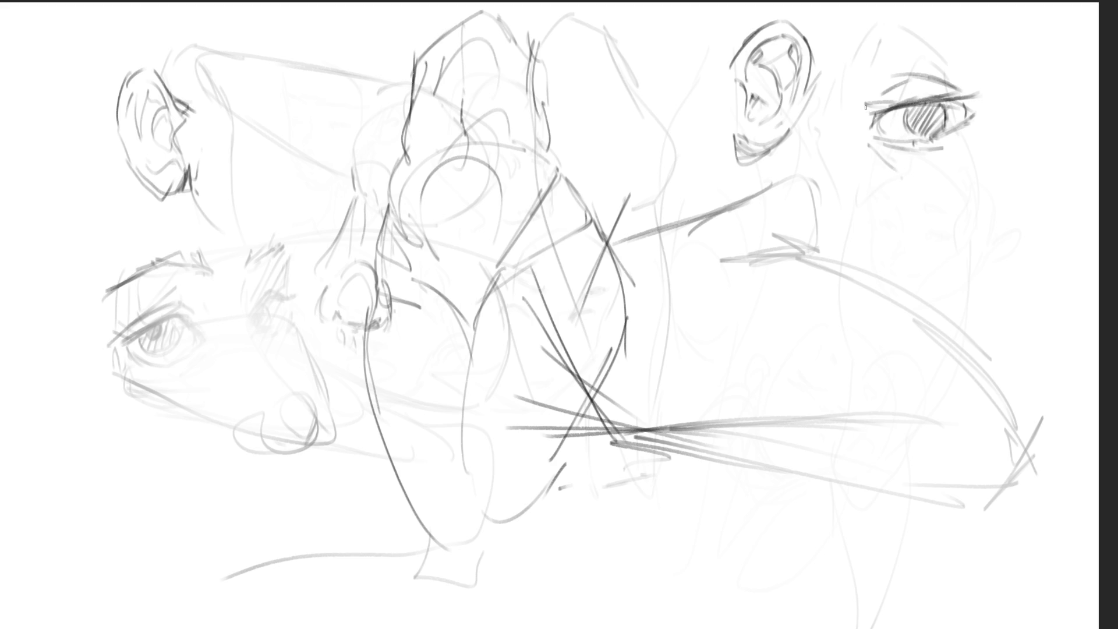
- Sketch two brow strokes above the right eye and add a catchlight in the iris
{"action": "left_click_drag", "start_coordinate": [860, 115], "coordinate": [873, 93]}
{"action": "left_click_drag", "start_coordinate": [882, 50], "coordinate": [924, 30]}
{"action": "mouse_move", "coordinate": [948, 26]}
{"action": "left_mouse_down"}
{"action": "mouse_move", "coordinate": [981, 47]}
{"action": "mouse_move", "coordinate": [982, 90]}
{"action": "left_mouse_up"}
{"action": "left_click_drag", "start_coordinate": [836, 55], "coordinate": [920, 12]}
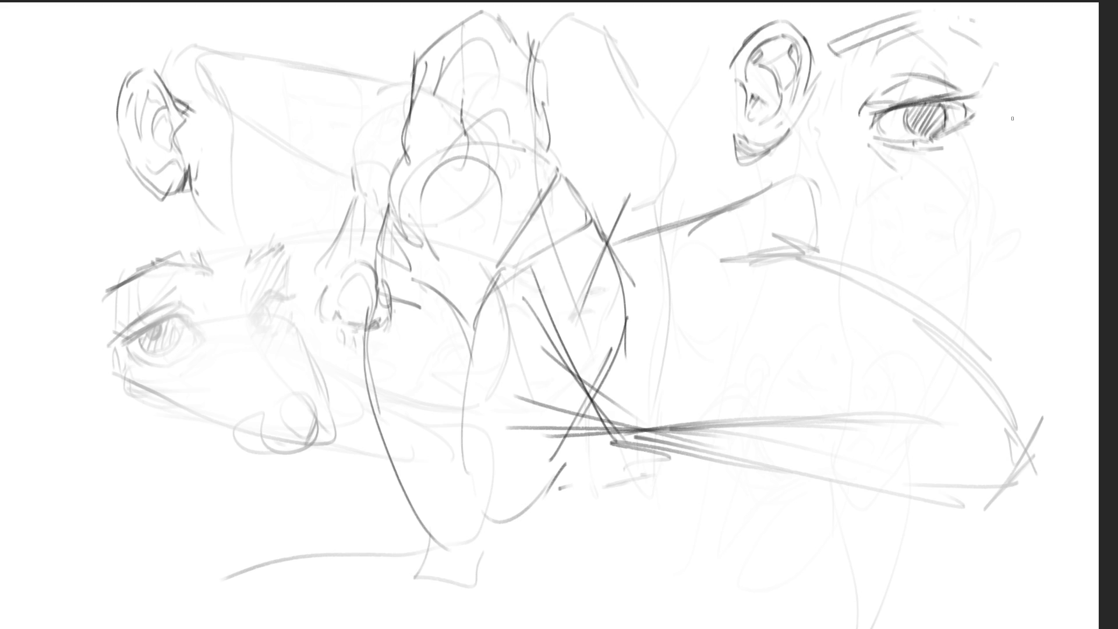
{"action": "left_click_drag", "start_coordinate": [934, 108], "coordinate": [913, 143]}
- Darken the right eye's upper lash line, eye corners and upper-lid crease
{"action": "mouse_move", "coordinate": [874, 124]}
{"action": "left_mouse_down"}
{"action": "mouse_move", "coordinate": [952, 100]}
{"action": "mouse_move", "coordinate": [972, 121]}
{"action": "mouse_move", "coordinate": [978, 109]}
{"action": "left_mouse_up"}
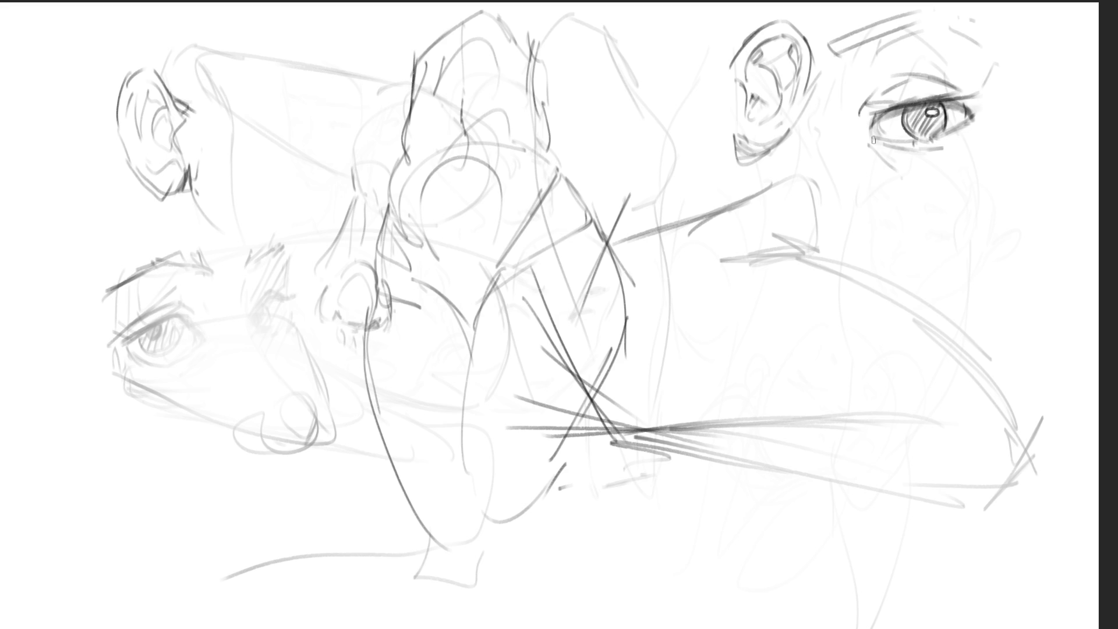
{"action": "left_click_drag", "start_coordinate": [887, 115], "coordinate": [939, 101]}
{"action": "left_click_drag", "start_coordinate": [873, 125], "coordinate": [897, 139]}
{"action": "left_click_drag", "start_coordinate": [959, 106], "coordinate": [965, 122]}
{"action": "mouse_move", "coordinate": [863, 121]}
{"action": "left_mouse_down"}
{"action": "mouse_move", "coordinate": [970, 96]}
{"action": "mouse_move", "coordinate": [930, 100]}
{"action": "left_mouse_up"}
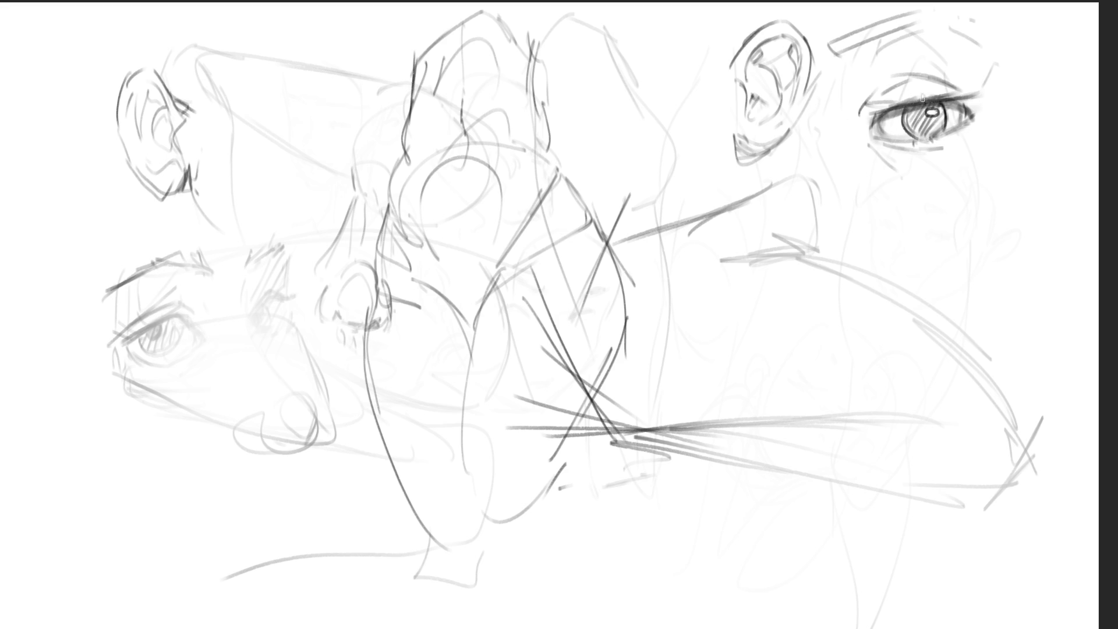
{"action": "mouse_move", "coordinate": [863, 93]}
{"action": "left_mouse_down"}
{"action": "mouse_move", "coordinate": [915, 78]}
{"action": "mouse_move", "coordinate": [975, 95]}
{"action": "left_mouse_up"}
{"action": "left_click_drag", "start_coordinate": [906, 80], "coordinate": [966, 92]}
- Hatch shading between brow and eye, under the lower lid and above the brow
{"action": "mouse_move", "coordinate": [900, 32]}
{"action": "left_mouse_down"}
{"action": "mouse_move", "coordinate": [834, 61]}
{"action": "mouse_move", "coordinate": [846, 96]}
{"action": "left_mouse_up"}
{"action": "mouse_move", "coordinate": [886, 65]}
{"action": "left_mouse_down"}
{"action": "mouse_move", "coordinate": [856, 102]}
{"action": "mouse_move", "coordinate": [850, 131]}
{"action": "mouse_move", "coordinate": [880, 163]}
{"action": "mouse_move", "coordinate": [908, 170]}
{"action": "left_mouse_up"}
{"action": "left_click_drag", "start_coordinate": [964, 140], "coordinate": [941, 153]}
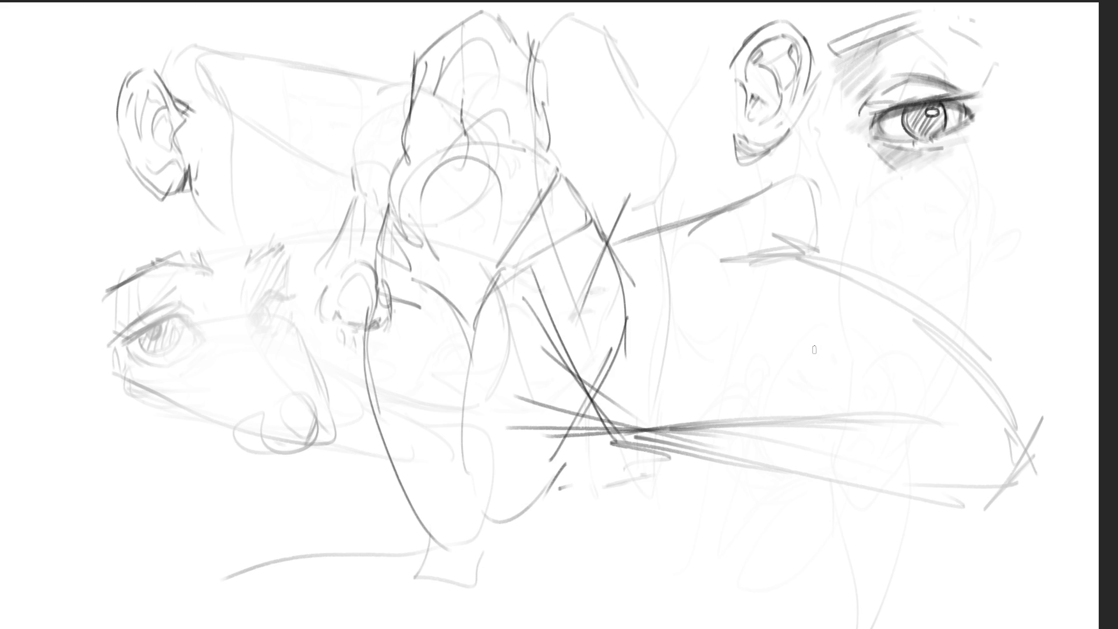
{"action": "mouse_move", "coordinate": [824, 44]}
{"action": "left_mouse_down"}
{"action": "mouse_move", "coordinate": [835, 57]}
{"action": "mouse_move", "coordinate": [850, 27]}
{"action": "mouse_move", "coordinate": [919, 4]}
{"action": "left_mouse_up"}
{"action": "mouse_move", "coordinate": [870, 38]}
{"action": "left_mouse_down"}
{"action": "mouse_move", "coordinate": [946, 3]}
{"action": "mouse_move", "coordinate": [983, 12]}
{"action": "mouse_move", "coordinate": [993, 36]}
{"action": "left_mouse_up"}
- Thicken the brow and its curled end, and extend the upper eyelid line rightward
{"action": "mouse_move", "coordinate": [827, 35]}
{"action": "left_mouse_down"}
{"action": "mouse_move", "coordinate": [935, 5]}
{"action": "mouse_move", "coordinate": [995, 36]}
{"action": "left_mouse_up"}
{"action": "left_click_drag", "start_coordinate": [968, 21], "coordinate": [951, 41]}
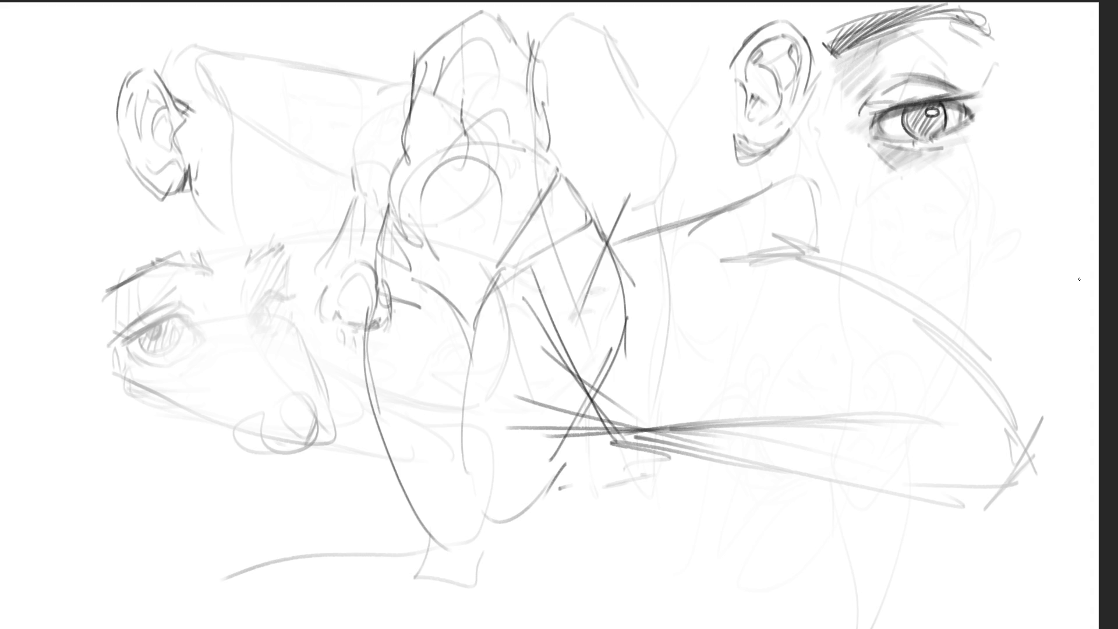
{"action": "mouse_move", "coordinate": [944, 106]}
{"action": "left_mouse_down"}
{"action": "mouse_move", "coordinate": [1000, 106]}
{"action": "mouse_move", "coordinate": [981, 107]}
{"action": "left_mouse_up"}
{"action": "mouse_move", "coordinate": [968, 109]}
{"action": "left_mouse_down"}
{"action": "mouse_move", "coordinate": [999, 106]}
{"action": "mouse_move", "coordinate": [936, 88]}
{"action": "mouse_move", "coordinate": [948, 93]}
{"action": "left_mouse_up"}
{"action": "mouse_move", "coordinate": [871, 129]}
{"action": "left_mouse_down"}
{"action": "mouse_move", "coordinate": [904, 107]}
{"action": "mouse_move", "coordinate": [869, 133]}
{"action": "mouse_move", "coordinate": [887, 139]}
{"action": "left_mouse_up"}
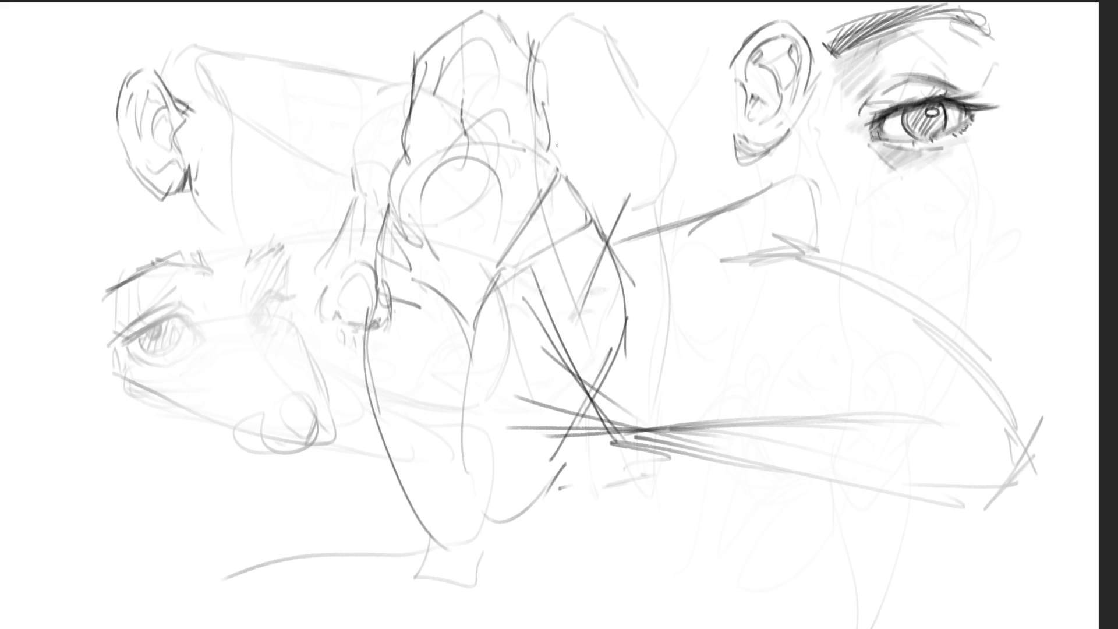
- Add three dark pencil strokes across the upper middle of the central figure sketch
{"action": "left_click_drag", "start_coordinate": [554, 140], "coordinate": [469, 216]}
{"action": "mouse_move", "coordinate": [390, 205]}
{"action": "left_mouse_down"}
{"action": "mouse_move", "coordinate": [554, 142]}
{"action": "mouse_move", "coordinate": [484, 262]}
{"action": "left_mouse_up"}
{"action": "left_click_drag", "start_coordinate": [390, 214], "coordinate": [426, 265]}
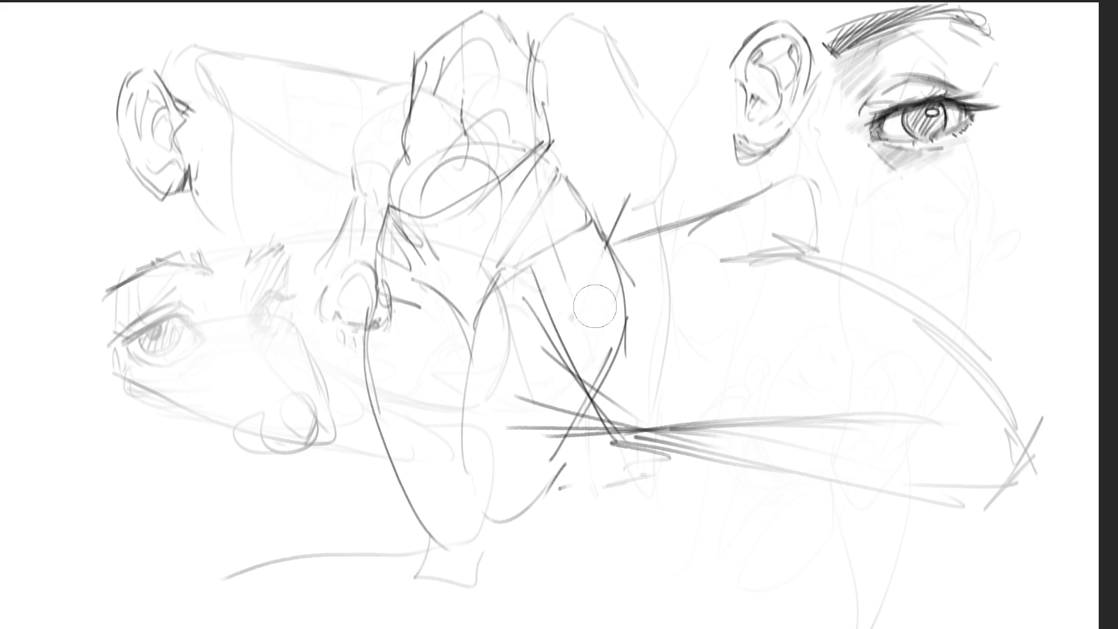
- Erase the crossing strokes and faint marks in the central figure's lower-right white area
{"action": "mouse_move", "coordinate": [596, 326]}
{"action": "left_mouse_down"}
{"action": "mouse_move", "coordinate": [532, 464]}
{"action": "mouse_move", "coordinate": [561, 353]}
{"action": "mouse_move", "coordinate": [506, 425]}
{"action": "mouse_move", "coordinate": [482, 398]}
{"action": "mouse_move", "coordinate": [517, 287]}
{"action": "mouse_move", "coordinate": [529, 311]}
{"action": "left_mouse_up"}
{"action": "mouse_move", "coordinate": [579, 284]}
{"action": "left_mouse_down"}
{"action": "mouse_move", "coordinate": [482, 525]}
{"action": "mouse_move", "coordinate": [594, 319]}
{"action": "mouse_move", "coordinate": [569, 383]}
{"action": "left_mouse_up"}
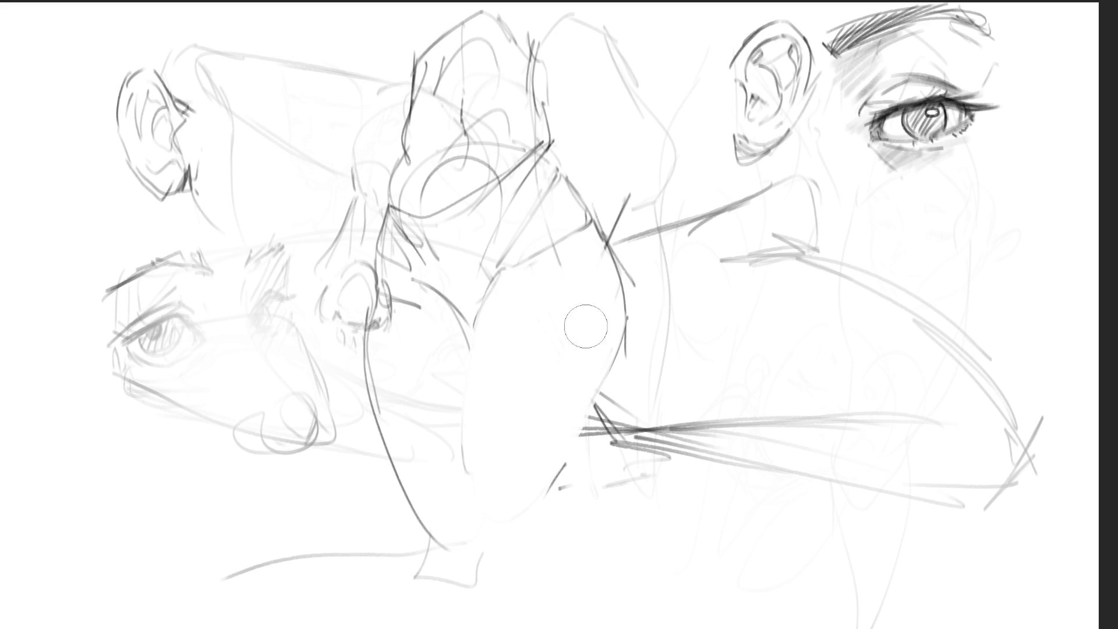
{"action": "left_click_drag", "start_coordinate": [573, 263], "coordinate": [568, 385]}
- Shrink the brush and ink the right figure's neck line, redoing it until clean
{"action": "key", "text": "bracketleft"}
{"action": "key", "text": "bracketleft"}
{"action": "key", "text": "bracketleft"}
{"action": "key", "text": "bracketleft"}
{"action": "left_click_drag", "start_coordinate": [674, 214], "coordinate": [741, 197]}
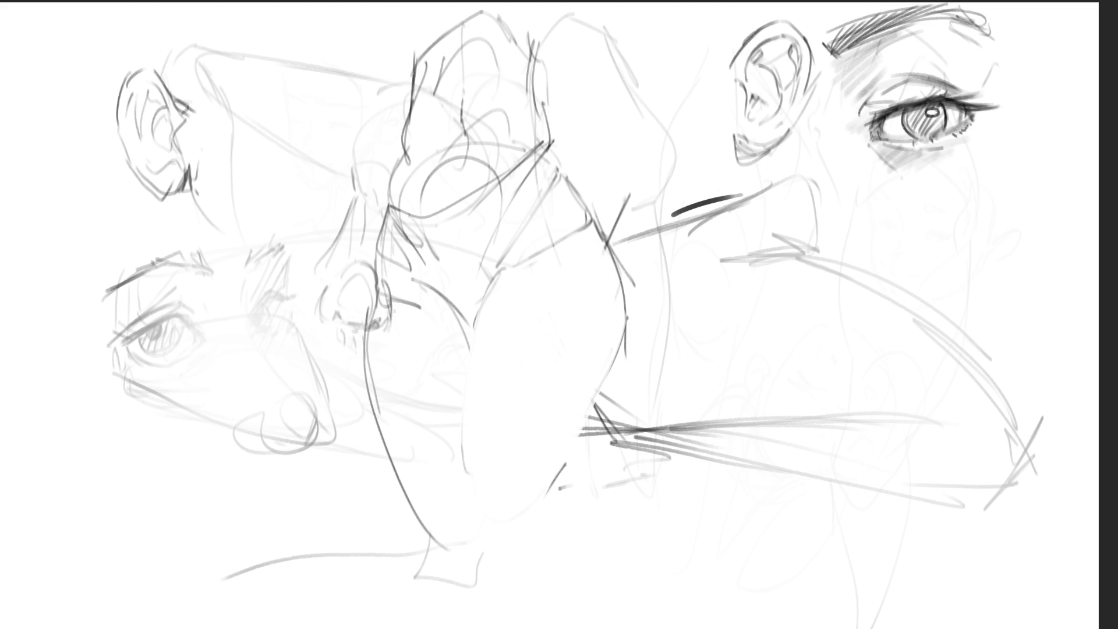
{"action": "left_click", "coordinate": [155, 520]}
{"action": "key", "text": "ctrl+z"}
{"action": "key", "text": "ctrl+z"}
{"action": "left_click_drag", "start_coordinate": [705, 219], "coordinate": [786, 179]}
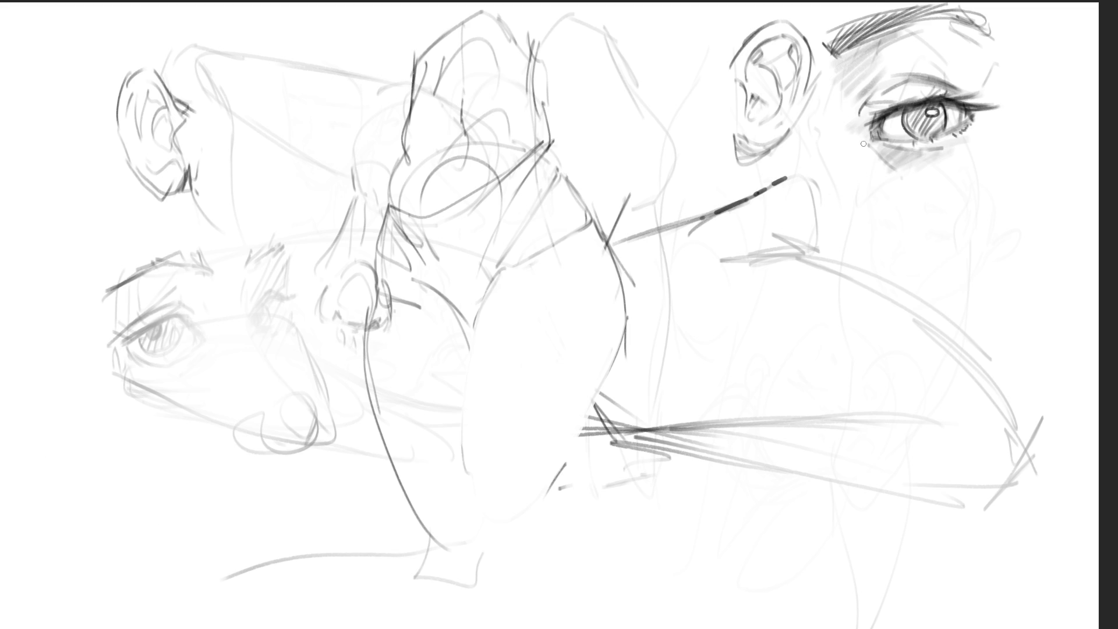
{"action": "key", "text": "ctrl+z"}
{"action": "key", "text": "ctrl+z"}
{"action": "mouse_move", "coordinate": [706, 219]}
{"action": "left_mouse_down"}
{"action": "mouse_move", "coordinate": [784, 181]}
{"action": "mouse_move", "coordinate": [827, 178]}
{"action": "mouse_move", "coordinate": [865, 222]}
{"action": "left_mouse_up"}
- Ink the collar's curved edge, folded point, inner arcs and lower edge with strokes beside it
{"action": "left_click_drag", "start_coordinate": [833, 184], "coordinate": [874, 268]}
{"action": "mouse_move", "coordinate": [774, 235]}
{"action": "left_mouse_down"}
{"action": "mouse_move", "coordinate": [815, 255]}
{"action": "mouse_move", "coordinate": [736, 261]}
{"action": "mouse_move", "coordinate": [817, 258]}
{"action": "left_mouse_up"}
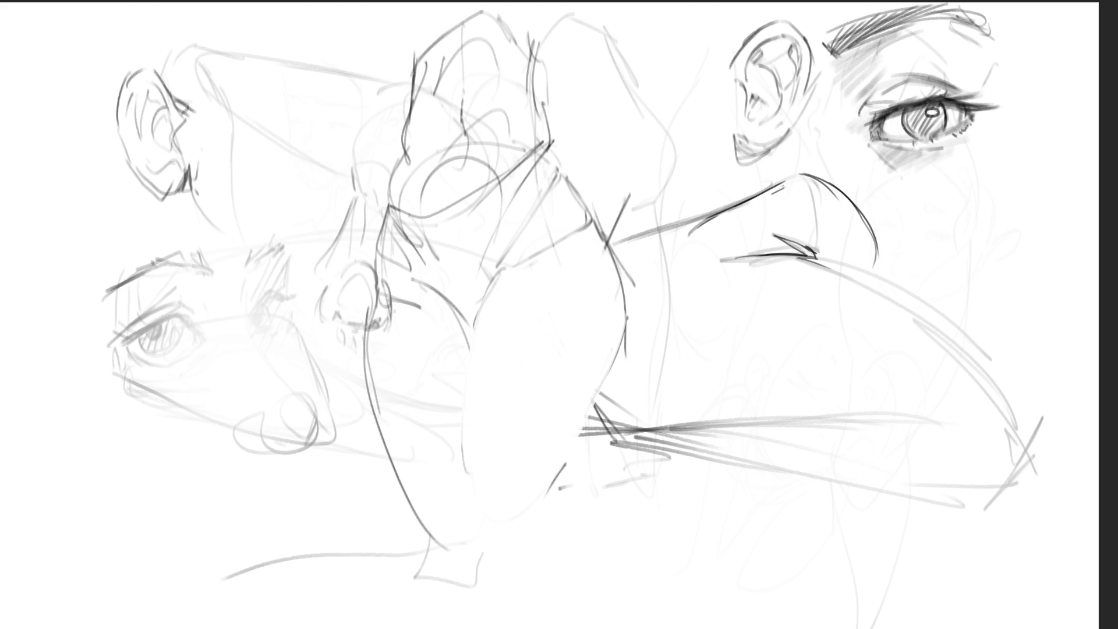
{"action": "left_click_drag", "start_coordinate": [754, 197], "coordinate": [804, 178]}
{"action": "mouse_move", "coordinate": [799, 182]}
{"action": "left_mouse_down"}
{"action": "mouse_move", "coordinate": [816, 257]}
{"action": "mouse_move", "coordinate": [814, 169]}
{"action": "mouse_move", "coordinate": [846, 172]}
{"action": "left_mouse_up"}
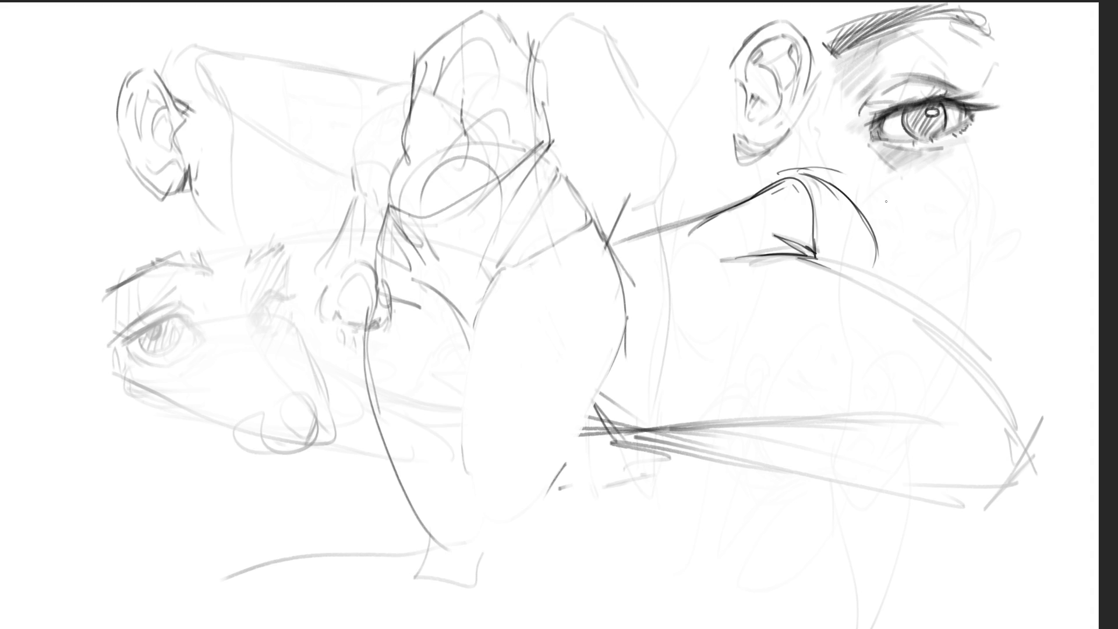
{"action": "mouse_move", "coordinate": [800, 256]}
{"action": "left_mouse_down"}
{"action": "mouse_move", "coordinate": [905, 299]}
{"action": "mouse_move", "coordinate": [895, 248]}
{"action": "mouse_move", "coordinate": [919, 227]}
{"action": "left_mouse_up"}
{"action": "left_click_drag", "start_coordinate": [786, 178], "coordinate": [814, 131]}
{"action": "mouse_move", "coordinate": [938, 186]}
{"action": "left_mouse_down"}
{"action": "mouse_move", "coordinate": [905, 235]}
{"action": "mouse_move", "coordinate": [935, 214]}
{"action": "left_mouse_up"}
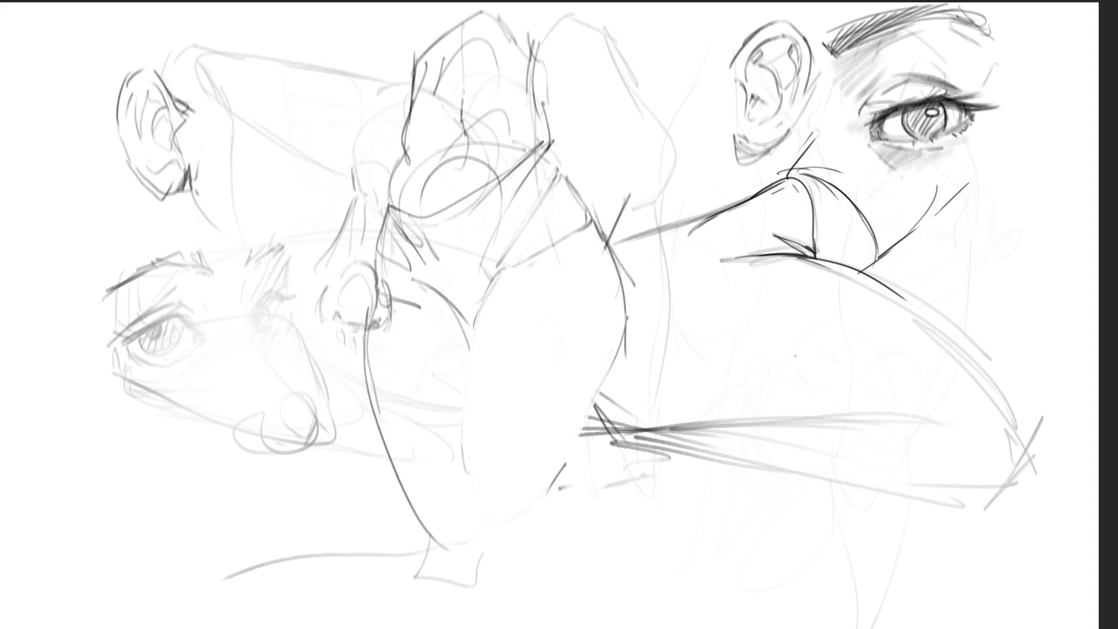
- Draw a wide shoulder curve left of the collar, undoing earlier hatching and attempts
{"action": "mouse_move", "coordinate": [752, 199]}
{"action": "left_mouse_down"}
{"action": "mouse_move", "coordinate": [669, 236]}
{"action": "mouse_move", "coordinate": [693, 218]}
{"action": "left_mouse_up"}
{"action": "left_click_drag", "start_coordinate": [696, 217], "coordinate": [663, 234]}
{"action": "key", "text": "ctrl+z"}
{"action": "key", "text": "ctrl+z"}
{"action": "key", "text": "ctrl+z"}
{"action": "left_click_drag", "start_coordinate": [729, 205], "coordinate": [649, 324]}
{"action": "key", "text": "ctrl+z"}
{"action": "left_click_drag", "start_coordinate": [739, 202], "coordinate": [657, 347]}
{"action": "key", "text": "ctrl+z"}
{"action": "mouse_move", "coordinate": [746, 196]}
{"action": "left_mouse_down"}
{"action": "mouse_move", "coordinate": [680, 373]}
{"action": "mouse_move", "coordinate": [891, 396]}
{"action": "left_mouse_up"}
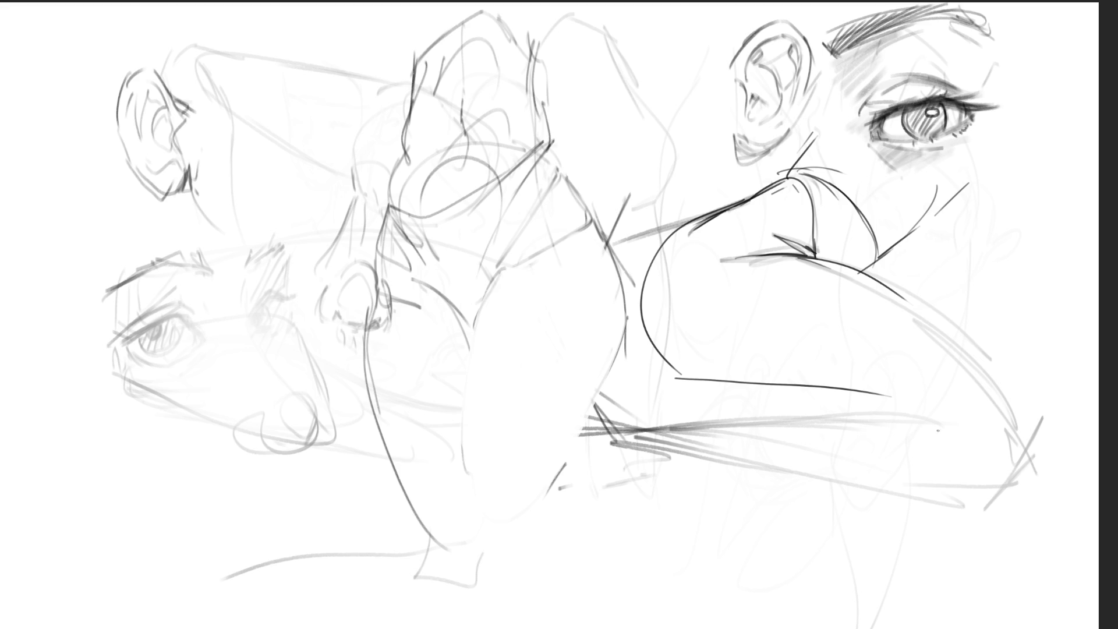
- Ink a base line along the curve's bottom and the right arm curve
{"action": "left_click", "coordinate": [694, 387]}
{"action": "key", "text": "ctrl+z"}
{"action": "key", "text": "ctrl+z"}
{"action": "left_click_drag", "start_coordinate": [673, 368], "coordinate": [887, 398]}
{"action": "mouse_move", "coordinate": [818, 383]}
{"action": "left_mouse_down"}
{"action": "mouse_move", "coordinate": [911, 409]}
{"action": "mouse_move", "coordinate": [897, 415]}
{"action": "mouse_move", "coordinate": [919, 410]}
{"action": "left_mouse_up"}
{"action": "mouse_move", "coordinate": [909, 293]}
{"action": "left_mouse_down"}
{"action": "mouse_move", "coordinate": [955, 339]}
{"action": "mouse_move", "coordinate": [984, 396]}
{"action": "mouse_move", "coordinate": [985, 442]}
{"action": "mouse_move", "coordinate": [969, 449]}
{"action": "left_mouse_up"}
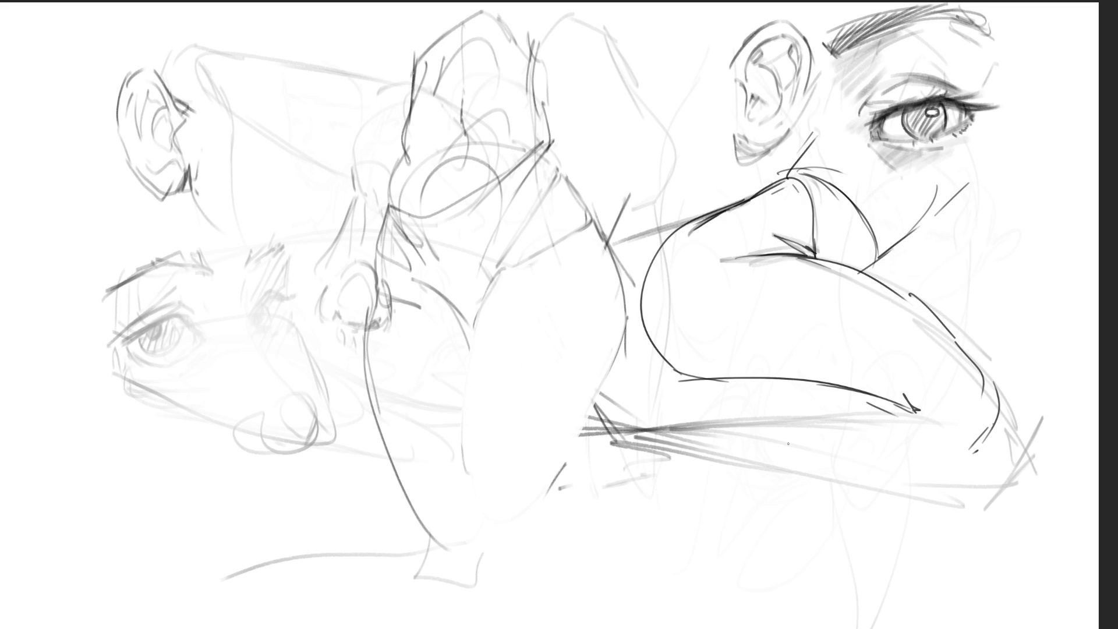
- Ink the folded arm's lower contour, its lower-left strokes and a wedge beside it
{"action": "left_click_drag", "start_coordinate": [701, 404], "coordinate": [917, 465]}
{"action": "left_click_drag", "start_coordinate": [816, 432], "coordinate": [928, 458]}
{"action": "left_click_drag", "start_coordinate": [741, 408], "coordinate": [969, 459]}
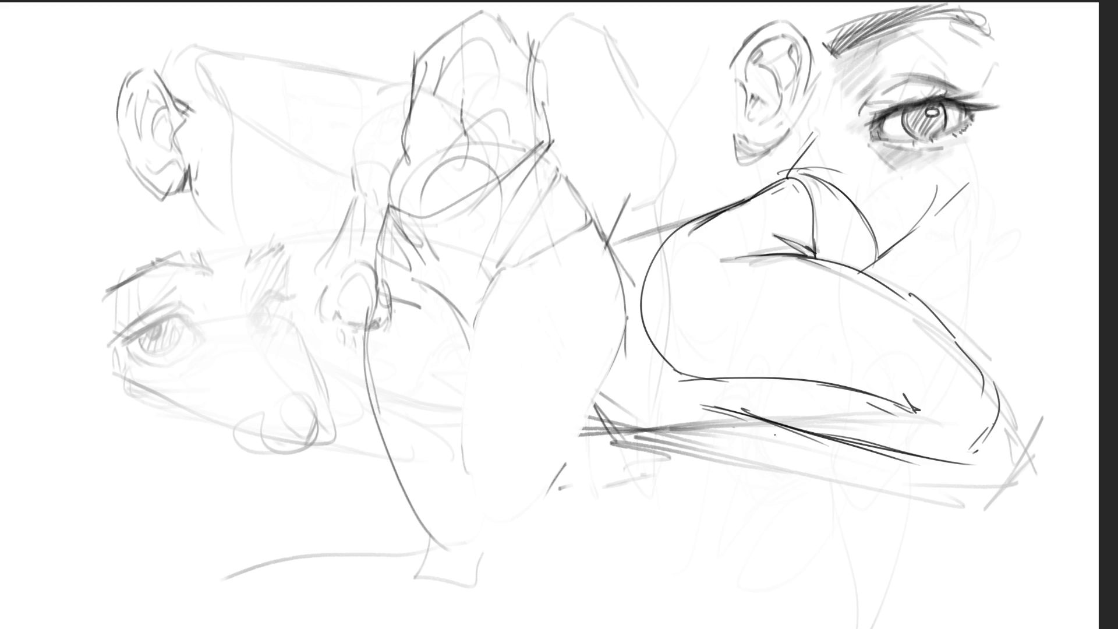
{"action": "left_click_drag", "start_coordinate": [682, 390], "coordinate": [756, 378]}
{"action": "mouse_move", "coordinate": [722, 399]}
{"action": "left_mouse_down"}
{"action": "mouse_move", "coordinate": [676, 403]}
{"action": "mouse_move", "coordinate": [669, 373]}
{"action": "left_mouse_up"}
{"action": "mouse_move", "coordinate": [669, 374]}
{"action": "left_mouse_down"}
{"action": "mouse_move", "coordinate": [641, 411]}
{"action": "mouse_move", "coordinate": [651, 413]}
{"action": "mouse_move", "coordinate": [601, 402]}
{"action": "left_mouse_up"}
{"action": "mouse_move", "coordinate": [602, 403]}
{"action": "left_mouse_down"}
{"action": "mouse_move", "coordinate": [620, 429]}
{"action": "mouse_move", "coordinate": [720, 412]}
{"action": "left_mouse_up"}
{"action": "left_click_drag", "start_coordinate": [620, 435], "coordinate": [722, 410]}
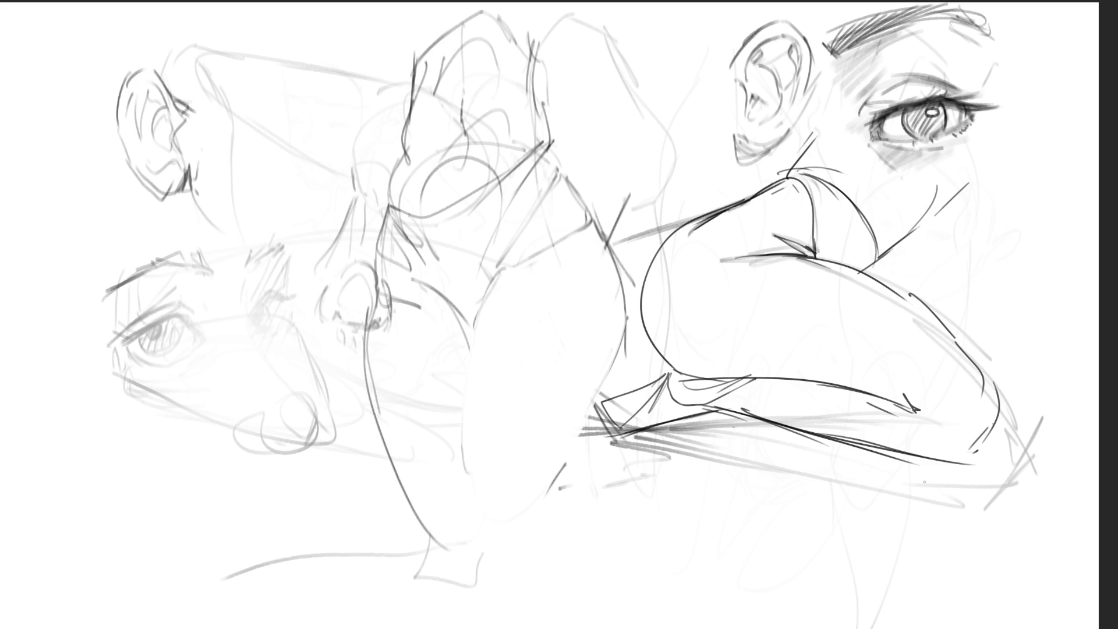
- Scribble dark loops under the arm, darken the elbow corner and add fanning base strokes
{"action": "mouse_move", "coordinate": [774, 381]}
{"action": "left_mouse_down"}
{"action": "mouse_move", "coordinate": [751, 396]}
{"action": "mouse_move", "coordinate": [670, 403]}
{"action": "left_mouse_up"}
{"action": "mouse_move", "coordinate": [741, 419]}
{"action": "left_mouse_down"}
{"action": "mouse_move", "coordinate": [856, 393]}
{"action": "mouse_move", "coordinate": [909, 407]}
{"action": "mouse_move", "coordinate": [845, 439]}
{"action": "left_mouse_up"}
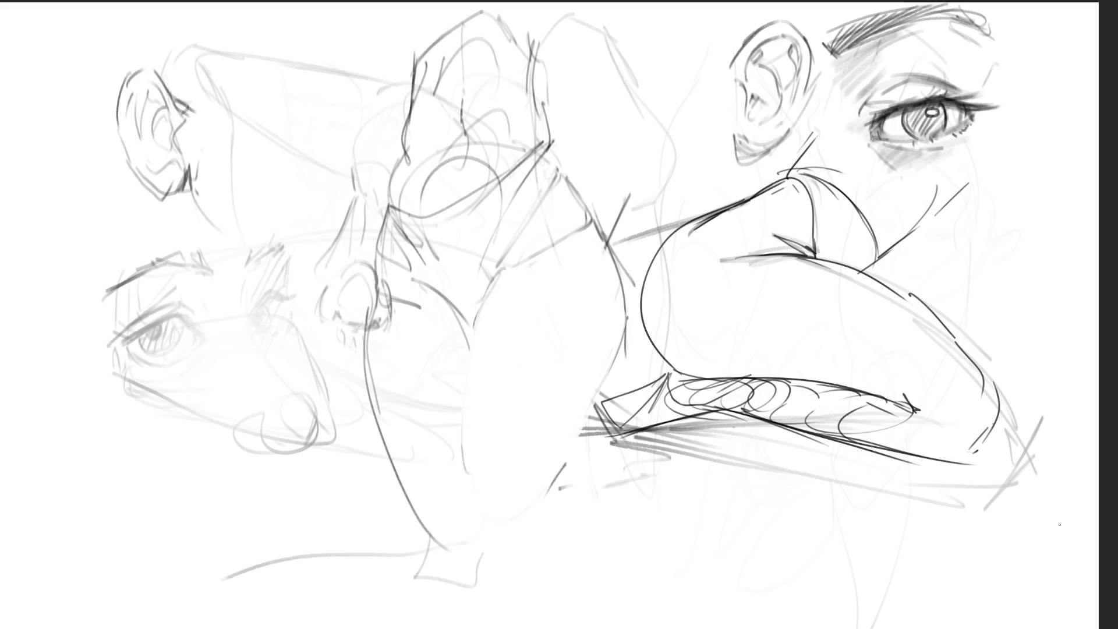
{"action": "mouse_move", "coordinate": [646, 359]}
{"action": "left_mouse_down"}
{"action": "mouse_move", "coordinate": [655, 424]}
{"action": "mouse_move", "coordinate": [719, 418]}
{"action": "left_mouse_up"}
{"action": "left_click_drag", "start_coordinate": [656, 351], "coordinate": [649, 405]}
{"action": "mouse_move", "coordinate": [657, 362]}
{"action": "left_mouse_down"}
{"action": "mouse_move", "coordinate": [644, 428]}
{"action": "mouse_move", "coordinate": [621, 438]}
{"action": "left_mouse_up"}
{"action": "left_click_drag", "start_coordinate": [624, 438], "coordinate": [687, 423]}
{"action": "mouse_move", "coordinate": [685, 426]}
{"action": "left_mouse_down"}
{"action": "mouse_move", "coordinate": [735, 409]}
{"action": "mouse_move", "coordinate": [667, 374]}
{"action": "mouse_move", "coordinate": [758, 420]}
{"action": "left_mouse_up"}
{"action": "left_click_drag", "start_coordinate": [668, 375], "coordinate": [809, 383]}
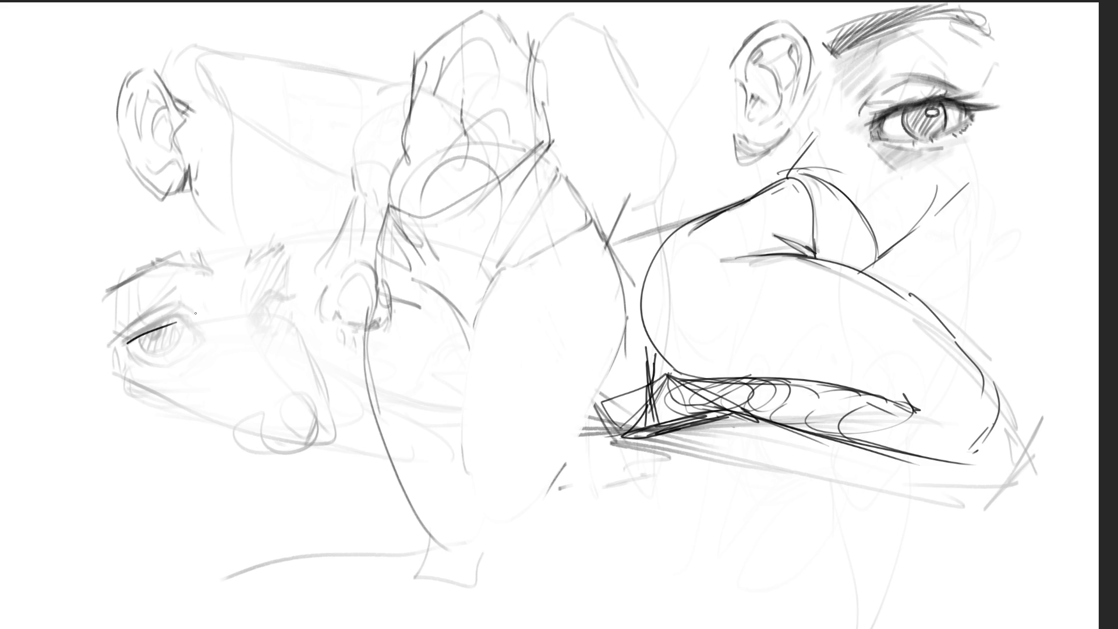
{"action": "left_click_drag", "start_coordinate": [124, 343], "coordinate": [183, 315]}
- Redraw the left eye's upper lid, draw the iris curve, hatch it dark and add the lower lid
{"action": "key", "text": "ctrl+z"}
{"action": "left_click_drag", "start_coordinate": [125, 340], "coordinate": [185, 315]}
{"action": "left_click_drag", "start_coordinate": [143, 329], "coordinate": [160, 325]}
{"action": "left_click_drag", "start_coordinate": [150, 328], "coordinate": [154, 340]}
{"action": "mouse_move", "coordinate": [132, 347]}
{"action": "left_mouse_down"}
{"action": "mouse_move", "coordinate": [167, 352]}
{"action": "mouse_move", "coordinate": [186, 312]}
{"action": "left_mouse_up"}
{"action": "key", "text": "ctrl+z"}
- Extend and thicken the upper lid, curve the lower lid and ink both eye corners
{"action": "left_click_drag", "start_coordinate": [113, 343], "coordinate": [190, 313]}
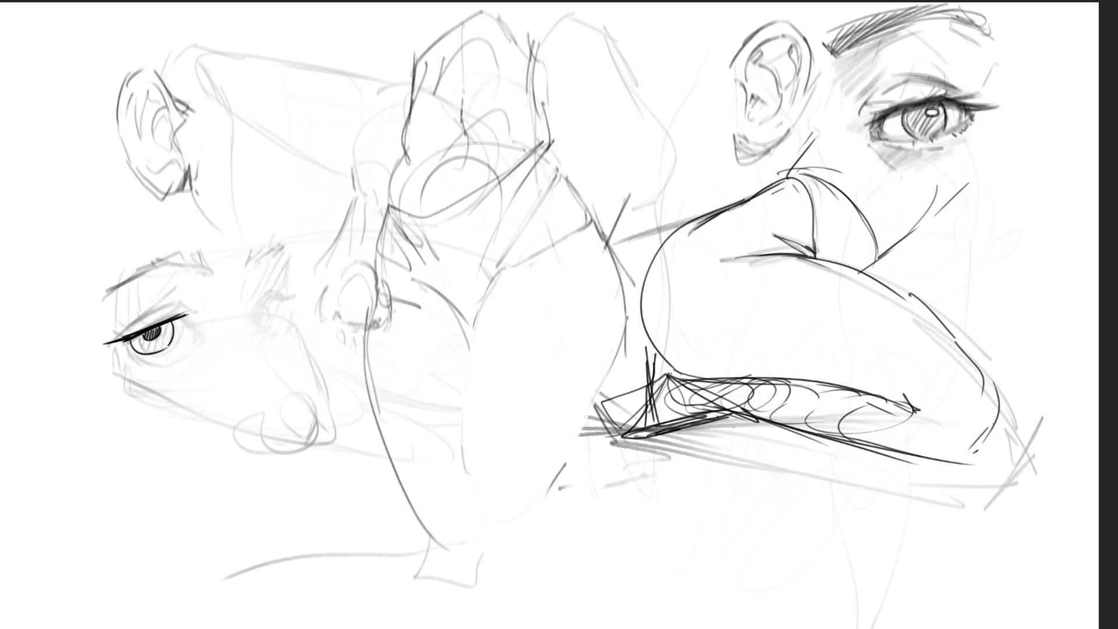
{"action": "mouse_move", "coordinate": [120, 334]}
{"action": "left_mouse_down"}
{"action": "mouse_move", "coordinate": [195, 315]}
{"action": "mouse_move", "coordinate": [195, 337]}
{"action": "left_mouse_up"}
{"action": "mouse_move", "coordinate": [123, 340]}
{"action": "left_mouse_down"}
{"action": "mouse_move", "coordinate": [144, 361]}
{"action": "mouse_move", "coordinate": [127, 349]}
{"action": "left_mouse_up"}
{"action": "mouse_move", "coordinate": [117, 344]}
{"action": "left_mouse_down"}
{"action": "mouse_move", "coordinate": [129, 351]}
{"action": "mouse_move", "coordinate": [124, 342]}
{"action": "mouse_move", "coordinate": [155, 329]}
{"action": "mouse_move", "coordinate": [152, 361]}
{"action": "mouse_move", "coordinate": [195, 351]}
{"action": "left_mouse_up"}
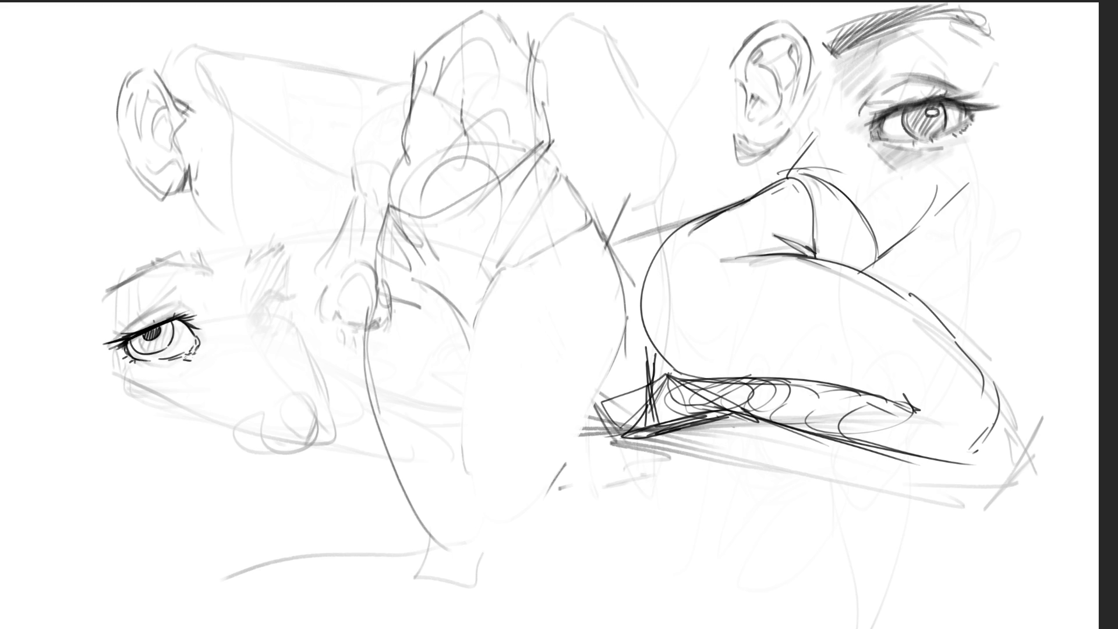
{"action": "left_click_drag", "start_coordinate": [199, 331], "coordinate": [195, 340]}
- Draw the eyelid crease, a long eyebrow with hooked end, and outer lash strokes
{"action": "left_click_drag", "start_coordinate": [126, 326], "coordinate": [178, 297]}
{"action": "mouse_move", "coordinate": [99, 305]}
{"action": "left_mouse_down"}
{"action": "mouse_move", "coordinate": [96, 324]}
{"action": "mouse_move", "coordinate": [145, 269]}
{"action": "left_mouse_up"}
{"action": "left_click_drag", "start_coordinate": [175, 270], "coordinate": [177, 282]}
{"action": "left_click_drag", "start_coordinate": [96, 294], "coordinate": [116, 281]}
{"action": "left_click_drag", "start_coordinate": [151, 259], "coordinate": [167, 251]}
{"action": "left_click_drag", "start_coordinate": [100, 290], "coordinate": [177, 249]}
{"action": "mouse_move", "coordinate": [176, 251]}
{"action": "left_mouse_down"}
{"action": "mouse_move", "coordinate": [196, 240]}
{"action": "mouse_move", "coordinate": [200, 260]}
{"action": "left_mouse_up"}
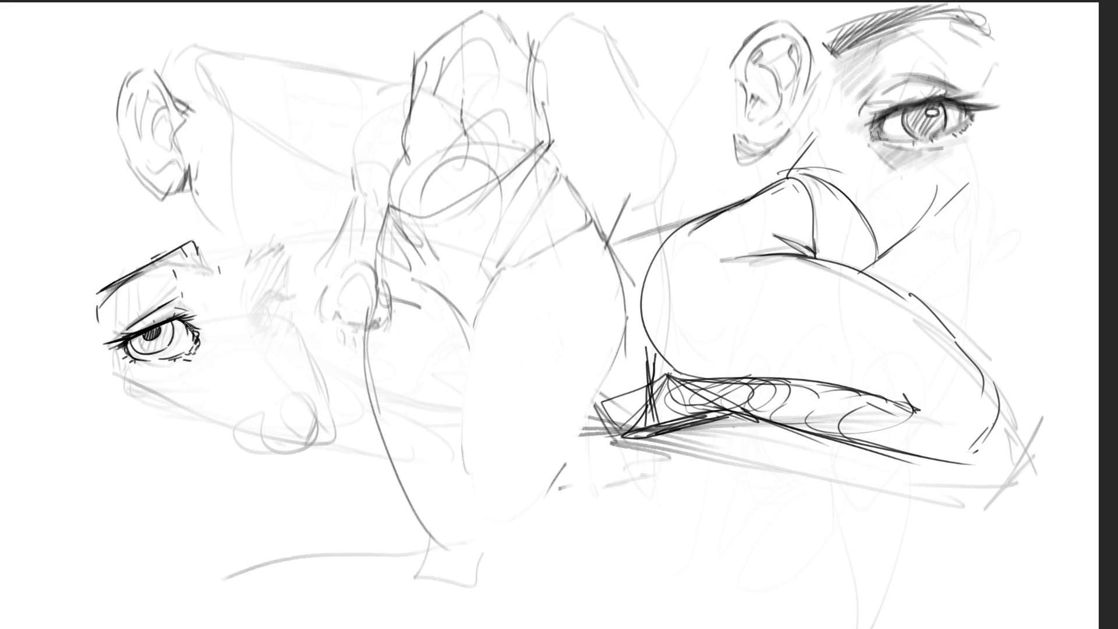
{"action": "mouse_move", "coordinate": [190, 327]}
{"action": "left_mouse_down"}
{"action": "mouse_move", "coordinate": [191, 347]}
{"action": "mouse_move", "coordinate": [133, 363]}
{"action": "mouse_move", "coordinate": [179, 357]}
{"action": "mouse_move", "coordinate": [182, 320]}
{"action": "left_mouse_up"}
{"action": "mouse_move", "coordinate": [130, 341]}
{"action": "left_mouse_down"}
{"action": "mouse_move", "coordinate": [181, 318]}
{"action": "mouse_move", "coordinate": [123, 349]}
{"action": "mouse_move", "coordinate": [194, 324]}
{"action": "mouse_move", "coordinate": [198, 341]}
{"action": "mouse_move", "coordinate": [134, 339]}
{"action": "mouse_move", "coordinate": [164, 332]}
{"action": "mouse_move", "coordinate": [135, 346]}
{"action": "mouse_move", "coordinate": [169, 344]}
{"action": "mouse_move", "coordinate": [156, 328]}
{"action": "mouse_move", "coordinate": [169, 332]}
{"action": "mouse_move", "coordinate": [140, 344]}
{"action": "mouse_move", "coordinate": [166, 337]}
{"action": "mouse_move", "coordinate": [134, 346]}
{"action": "left_mouse_up"}
- Darken the iris and lid corners and shade the upper eyelid and crease grey
{"action": "left_click_drag", "start_coordinate": [145, 334], "coordinate": [192, 323]}
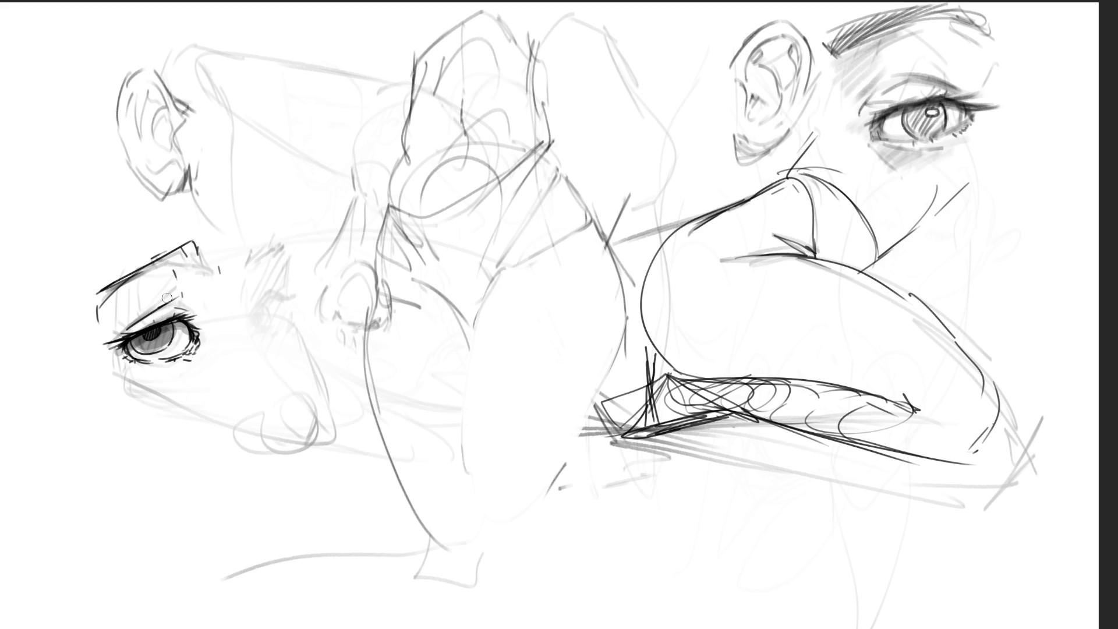
{"action": "mouse_move", "coordinate": [110, 339]}
{"action": "left_mouse_down"}
{"action": "mouse_move", "coordinate": [199, 294]}
{"action": "mouse_move", "coordinate": [207, 322]}
{"action": "mouse_move", "coordinate": [187, 352]}
{"action": "mouse_move", "coordinate": [143, 373]}
{"action": "mouse_move", "coordinate": [201, 349]}
{"action": "mouse_move", "coordinate": [169, 383]}
{"action": "left_mouse_up"}
{"action": "key", "text": "bracketright"}
{"action": "key", "text": "bracketright"}
{"action": "key", "text": "bracketright"}
{"action": "key", "text": "bracketleft"}
{"action": "key", "text": "bracketleft"}
{"action": "key", "text": "bracketleft"}
{"action": "key", "text": "bracketleft"}
{"action": "key", "text": "bracketleft"}
- Darken the inner lower lash line and shade the left eye's lower lid and iris
{"action": "mouse_move", "coordinate": [142, 347]}
{"action": "left_mouse_down"}
{"action": "mouse_move", "coordinate": [129, 365]}
{"action": "mouse_move", "coordinate": [100, 358]}
{"action": "mouse_move", "coordinate": [114, 351]}
{"action": "left_mouse_up"}
{"action": "left_click_drag", "start_coordinate": [198, 326], "coordinate": [170, 321]}
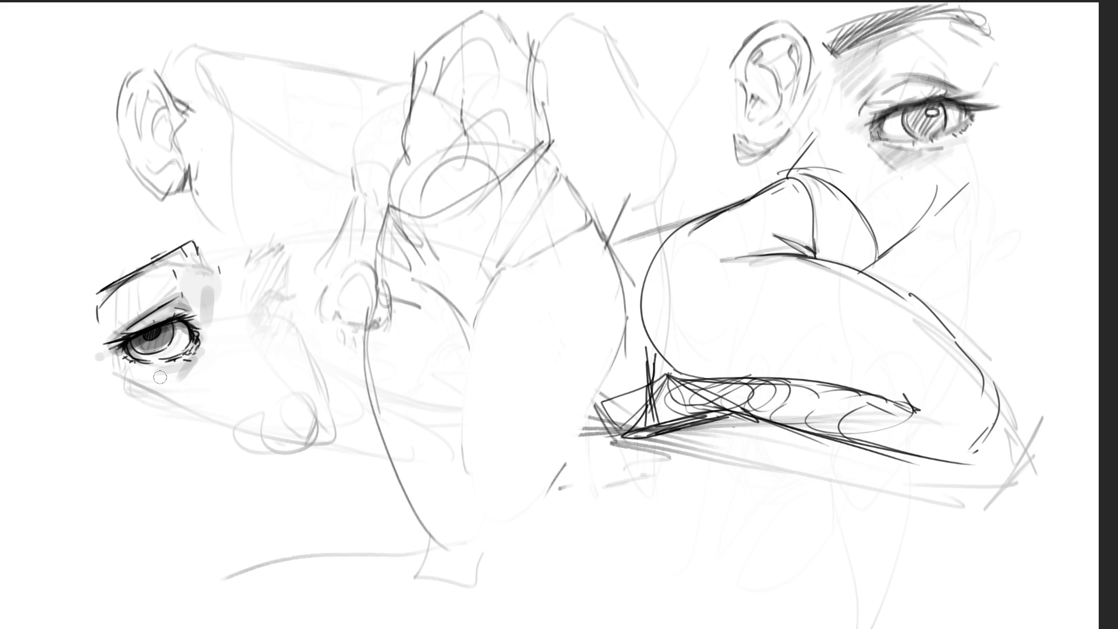
{"action": "left_click_drag", "start_coordinate": [132, 353], "coordinate": [152, 361]}
{"action": "mouse_move", "coordinate": [540, 42]}
{"action": "left_mouse_down"}
{"action": "mouse_move", "coordinate": [573, 15]}
{"action": "mouse_move", "coordinate": [612, 36]}
{"action": "left_mouse_up"}
- Ink the middle head's top and left outline, undoing one misplaced stroke
{"action": "mouse_move", "coordinate": [627, 66]}
{"action": "left_mouse_down"}
{"action": "mouse_move", "coordinate": [675, 144]}
{"action": "mouse_move", "coordinate": [674, 175]}
{"action": "mouse_move", "coordinate": [657, 201]}
{"action": "mouse_move", "coordinate": [626, 212]}
{"action": "mouse_move", "coordinate": [664, 222]}
{"action": "left_mouse_up"}
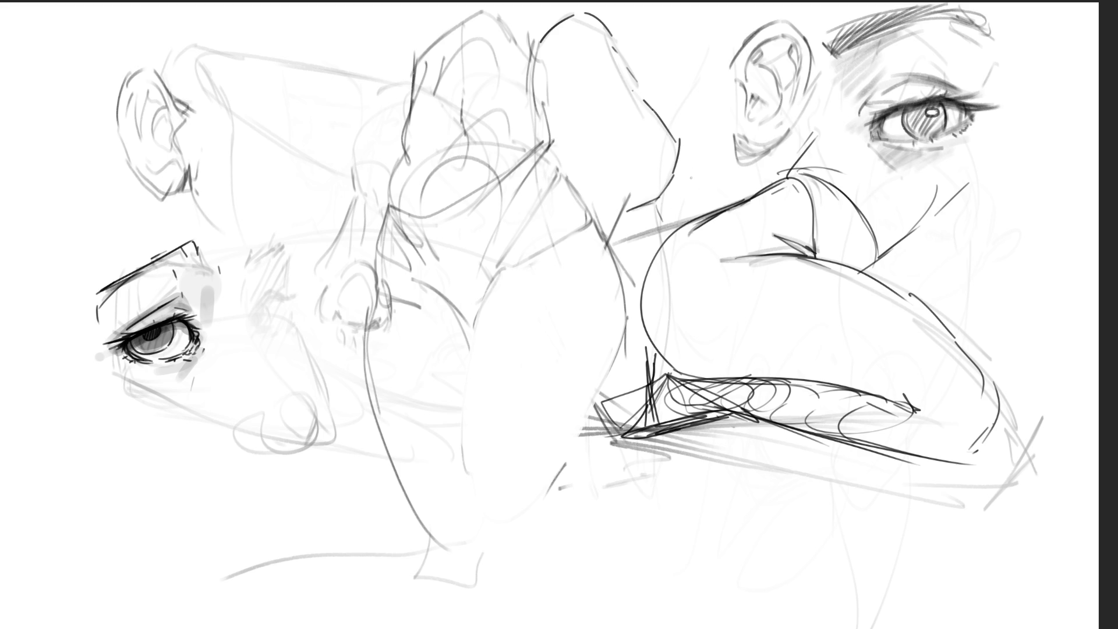
{"action": "left_click_drag", "start_coordinate": [633, 81], "coordinate": [670, 113]}
{"action": "key", "text": "ctrl+z"}
{"action": "left_click_drag", "start_coordinate": [539, 43], "coordinate": [542, 83]}
- Ink the left ear's top, outer and inner edges
{"action": "mouse_move", "coordinate": [112, 95]}
{"action": "left_mouse_down"}
{"action": "mouse_move", "coordinate": [154, 56]}
{"action": "mouse_move", "coordinate": [176, 103]}
{"action": "left_mouse_up"}
{"action": "mouse_move", "coordinate": [121, 76]}
{"action": "left_mouse_down"}
{"action": "mouse_move", "coordinate": [116, 127]}
{"action": "mouse_move", "coordinate": [134, 183]}
{"action": "mouse_move", "coordinate": [165, 205]}
{"action": "mouse_move", "coordinate": [181, 201]}
{"action": "mouse_move", "coordinate": [191, 167]}
{"action": "mouse_move", "coordinate": [184, 199]}
{"action": "mouse_move", "coordinate": [200, 205]}
{"action": "left_mouse_up"}
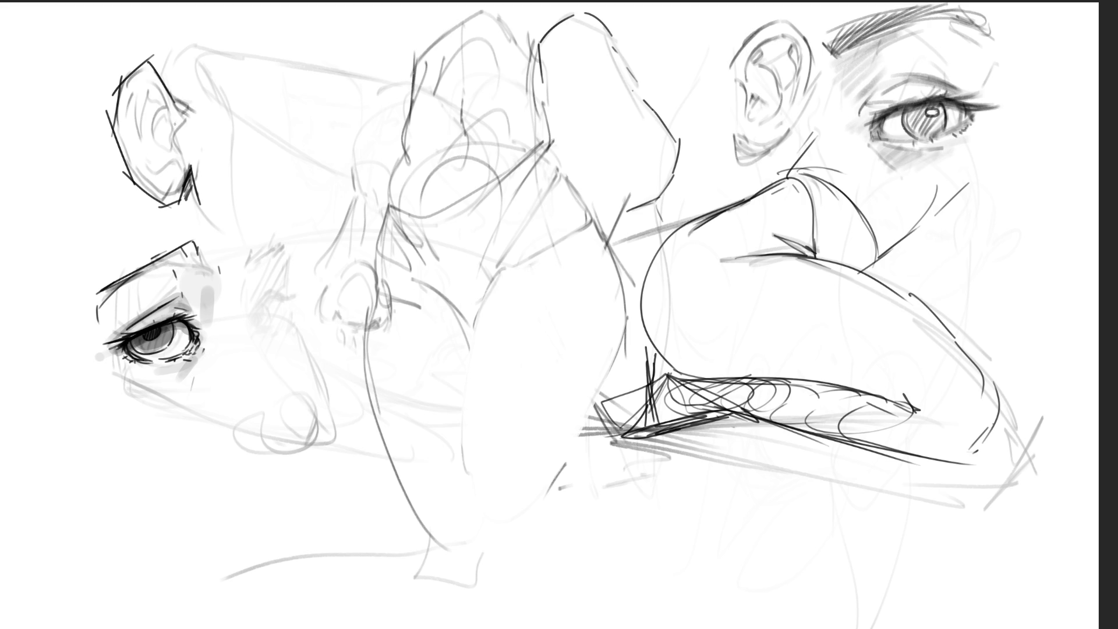
{"action": "mouse_move", "coordinate": [183, 123]}
{"action": "left_mouse_down"}
{"action": "mouse_move", "coordinate": [181, 155]}
{"action": "mouse_move", "coordinate": [163, 127]}
{"action": "mouse_move", "coordinate": [157, 153]}
{"action": "mouse_move", "coordinate": [177, 160]}
{"action": "mouse_move", "coordinate": [163, 134]}
{"action": "mouse_move", "coordinate": [168, 154]}
{"action": "left_mouse_up"}
- Hatch the left ear's inner hollow, redoing stray curves, and darken its lower edge
{"action": "mouse_move", "coordinate": [175, 148]}
{"action": "left_mouse_down"}
{"action": "mouse_move", "coordinate": [173, 160]}
{"action": "mouse_move", "coordinate": [162, 112]}
{"action": "mouse_move", "coordinate": [124, 113]}
{"action": "mouse_move", "coordinate": [166, 111]}
{"action": "mouse_move", "coordinate": [158, 99]}
{"action": "left_mouse_up"}
{"action": "mouse_move", "coordinate": [156, 93]}
{"action": "left_mouse_down"}
{"action": "mouse_move", "coordinate": [160, 103]}
{"action": "mouse_move", "coordinate": [127, 116]}
{"action": "mouse_move", "coordinate": [131, 106]}
{"action": "mouse_move", "coordinate": [154, 148]}
{"action": "mouse_move", "coordinate": [128, 145]}
{"action": "mouse_move", "coordinate": [142, 163]}
{"action": "left_mouse_up"}
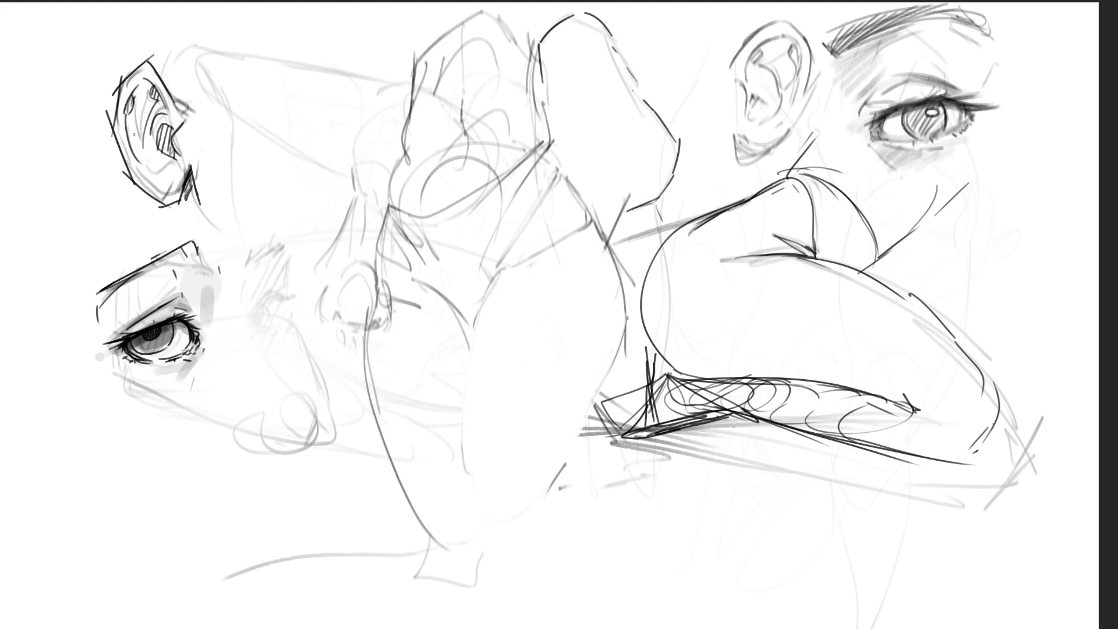
{"action": "key", "text": "ctrl+z"}
{"action": "mouse_move", "coordinate": [131, 94]}
{"action": "left_mouse_down"}
{"action": "mouse_move", "coordinate": [137, 163]}
{"action": "mouse_move", "coordinate": [169, 186]}
{"action": "left_mouse_up"}
{"action": "mouse_move", "coordinate": [132, 117]}
{"action": "left_mouse_down"}
{"action": "mouse_move", "coordinate": [136, 150]}
{"action": "mouse_move", "coordinate": [153, 155]}
{"action": "left_mouse_up"}
{"action": "left_click_drag", "start_coordinate": [150, 155], "coordinate": [165, 171]}
{"action": "key", "text": "ctrl+z"}
{"action": "mouse_move", "coordinate": [146, 133]}
{"action": "left_mouse_down"}
{"action": "mouse_move", "coordinate": [148, 162]}
{"action": "mouse_move", "coordinate": [170, 178]}
{"action": "left_mouse_up"}
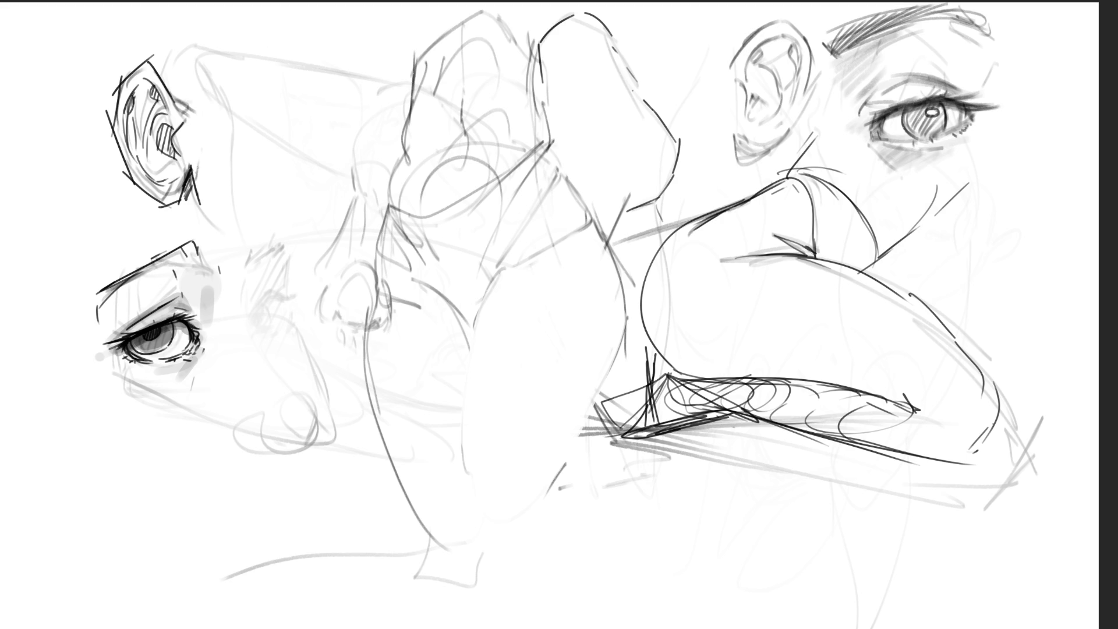
{"action": "left_click_drag", "start_coordinate": [181, 192], "coordinate": [189, 176]}
- Ink the right ear's outer edge, antihelix, hatched bowl and rim, erasing excess lower strokes
{"action": "mouse_move", "coordinate": [735, 60]}
{"action": "left_mouse_down"}
{"action": "mouse_move", "coordinate": [726, 93]}
{"action": "mouse_move", "coordinate": [762, 46]}
{"action": "mouse_move", "coordinate": [748, 69]}
{"action": "left_mouse_up"}
{"action": "mouse_move", "coordinate": [793, 40]}
{"action": "left_mouse_down"}
{"action": "mouse_move", "coordinate": [797, 64]}
{"action": "mouse_move", "coordinate": [767, 85]}
{"action": "mouse_move", "coordinate": [793, 92]}
{"action": "mouse_move", "coordinate": [751, 112]}
{"action": "left_mouse_up"}
{"action": "left_click_drag", "start_coordinate": [754, 98], "coordinate": [759, 118]}
{"action": "mouse_move", "coordinate": [764, 105]}
{"action": "left_mouse_down"}
{"action": "mouse_move", "coordinate": [740, 166]}
{"action": "mouse_move", "coordinate": [776, 151]}
{"action": "left_mouse_up"}
{"action": "mouse_move", "coordinate": [727, 143]}
{"action": "left_mouse_down"}
{"action": "mouse_move", "coordinate": [740, 162]}
{"action": "mouse_move", "coordinate": [780, 163]}
{"action": "mouse_move", "coordinate": [809, 108]}
{"action": "left_mouse_up"}
{"action": "mouse_move", "coordinate": [813, 67]}
{"action": "left_mouse_down"}
{"action": "mouse_move", "coordinate": [817, 56]}
{"action": "mouse_move", "coordinate": [817, 116]}
{"action": "left_mouse_up"}
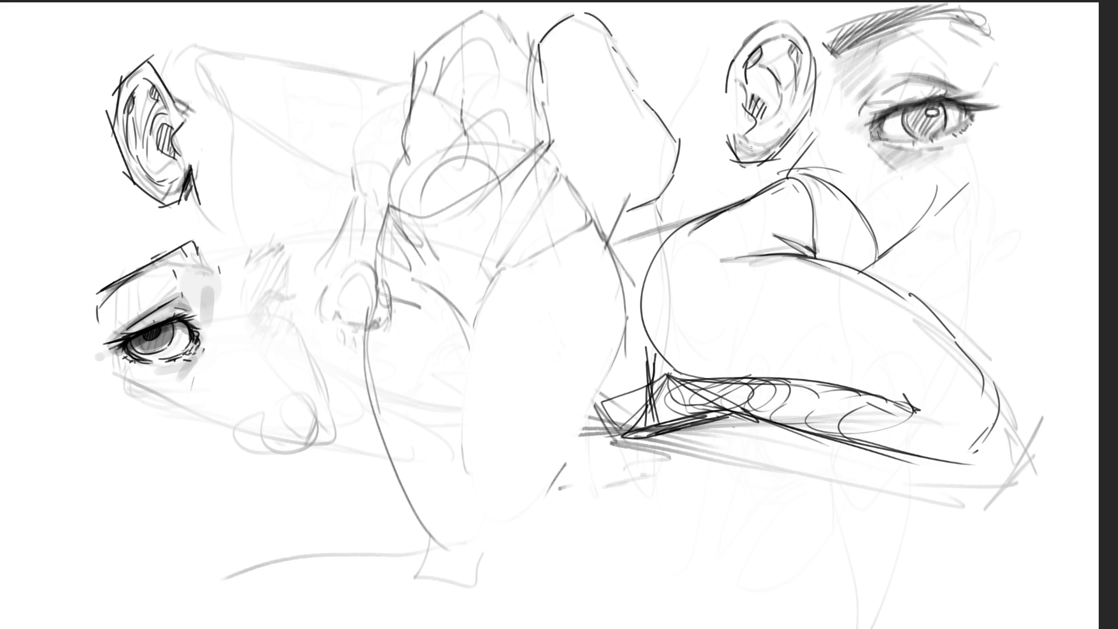
{"action": "mouse_move", "coordinate": [754, 153]}
{"action": "left_mouse_down"}
{"action": "mouse_move", "coordinate": [785, 128]}
{"action": "mouse_move", "coordinate": [737, 168]}
{"action": "mouse_move", "coordinate": [763, 170]}
{"action": "mouse_move", "coordinate": [831, 85]}
{"action": "left_mouse_up"}
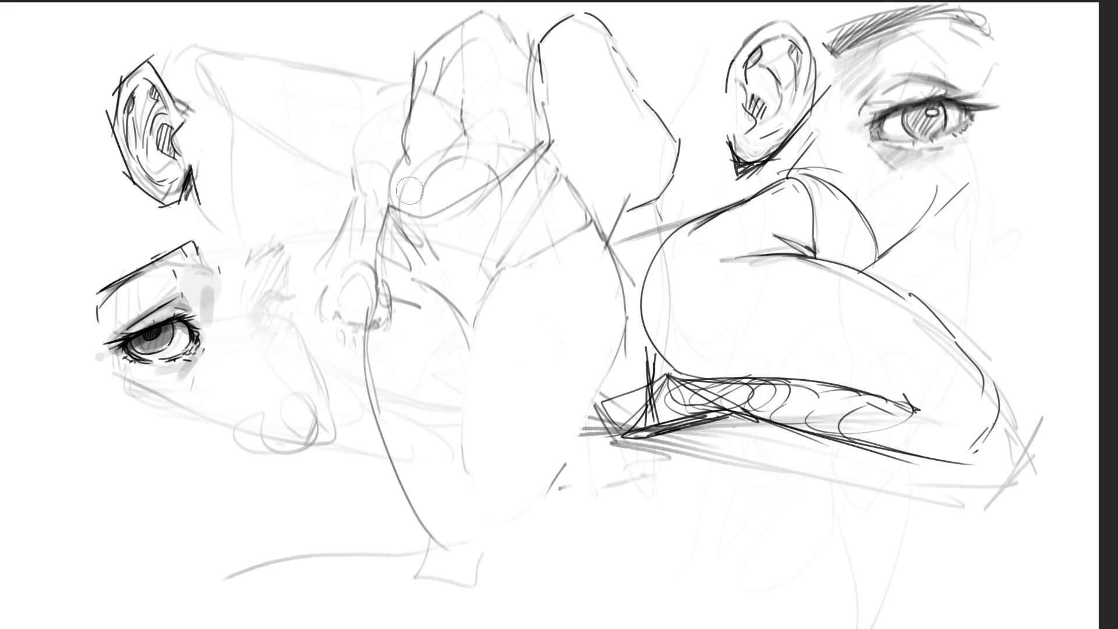
- Repaint a lighter grey vertical stroke on the middle head, then grey strokes beside the nose
{"action": "key", "text": "ctrl+z"}
{"action": "left_click_drag", "start_coordinate": [449, 58], "coordinate": [446, 143]}
{"action": "key", "text": "ctrl+z"}
{"action": "key", "text": "ctrl+z"}
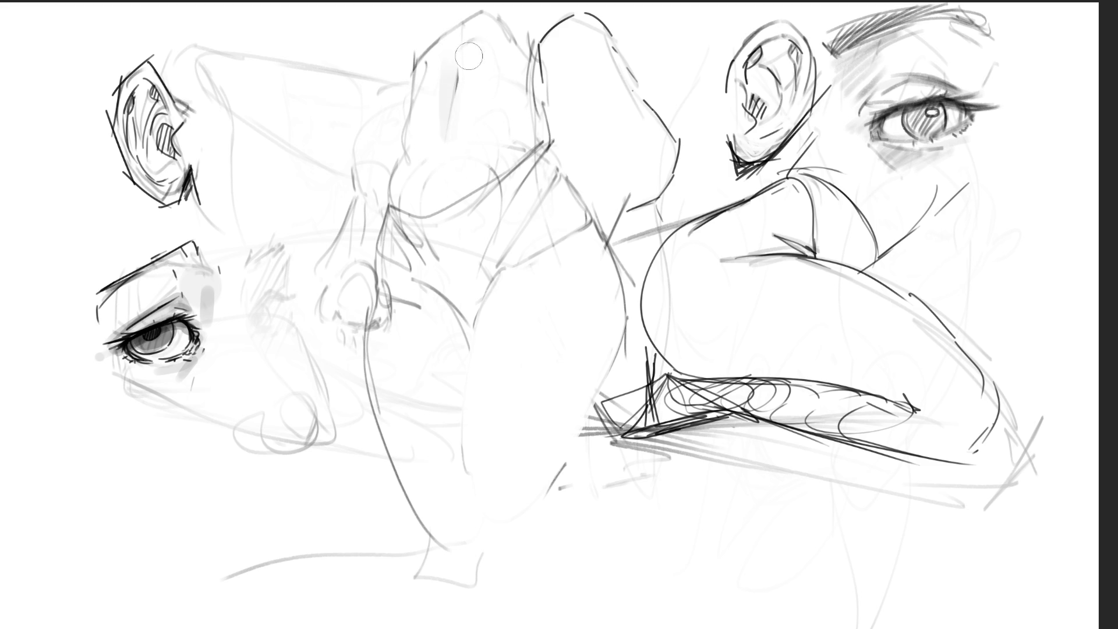
{"action": "left_click_drag", "start_coordinate": [447, 76], "coordinate": [445, 155]}
{"action": "left_click_drag", "start_coordinate": [251, 236], "coordinate": [251, 290]}
{"action": "left_click_drag", "start_coordinate": [244, 300], "coordinate": [269, 344]}
- Paint grey down the nose bridge and around the tip, erase nearby pencil lines, add a hip stroke
{"action": "left_click_drag", "start_coordinate": [251, 304], "coordinate": [290, 372]}
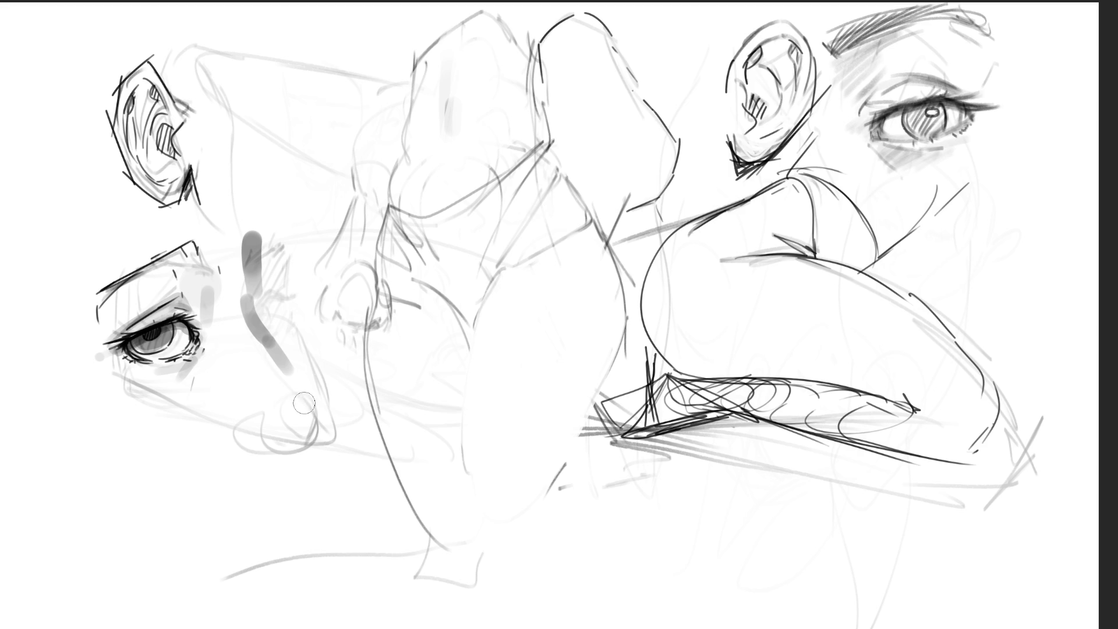
{"action": "mouse_move", "coordinate": [305, 387]}
{"action": "left_mouse_down"}
{"action": "mouse_move", "coordinate": [331, 415]}
{"action": "mouse_move", "coordinate": [293, 447]}
{"action": "mouse_move", "coordinate": [259, 402]}
{"action": "mouse_move", "coordinate": [273, 463]}
{"action": "mouse_move", "coordinate": [303, 460]}
{"action": "mouse_move", "coordinate": [307, 376]}
{"action": "mouse_move", "coordinate": [340, 425]}
{"action": "mouse_move", "coordinate": [343, 414]}
{"action": "left_mouse_up"}
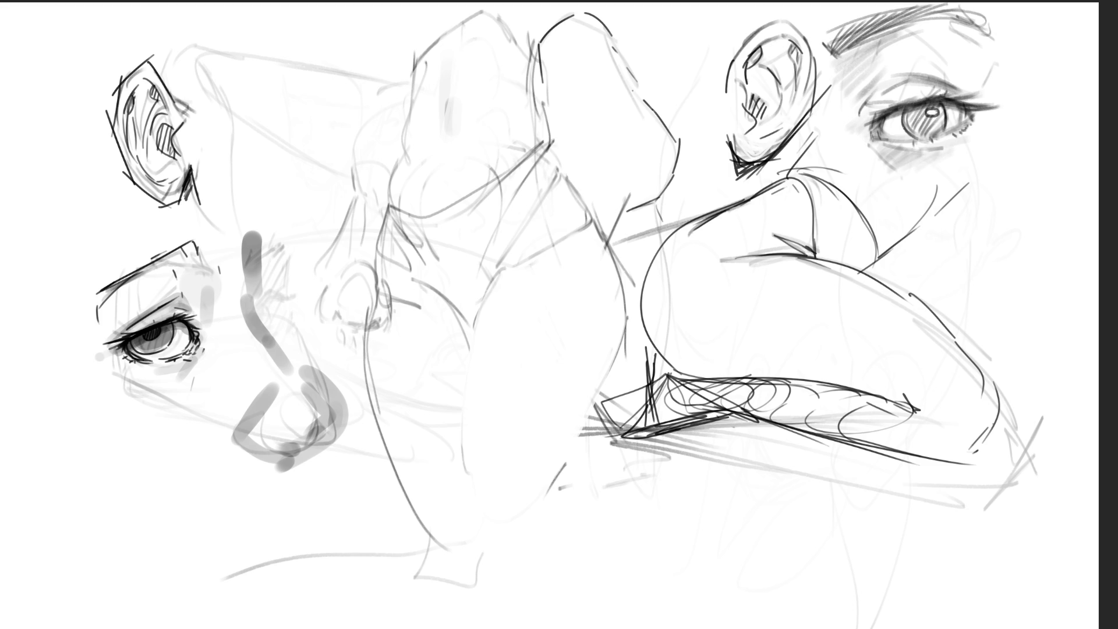
{"action": "left_click_drag", "start_coordinate": [402, 309], "coordinate": [390, 319]}
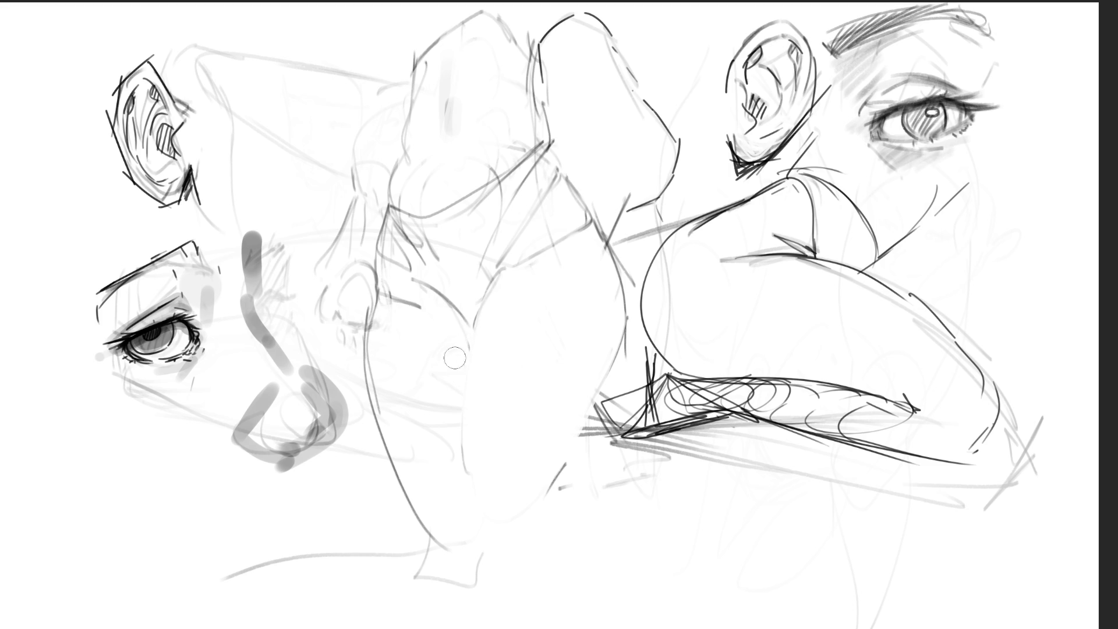
{"action": "left_click_drag", "start_coordinate": [463, 331], "coordinate": [465, 348]}
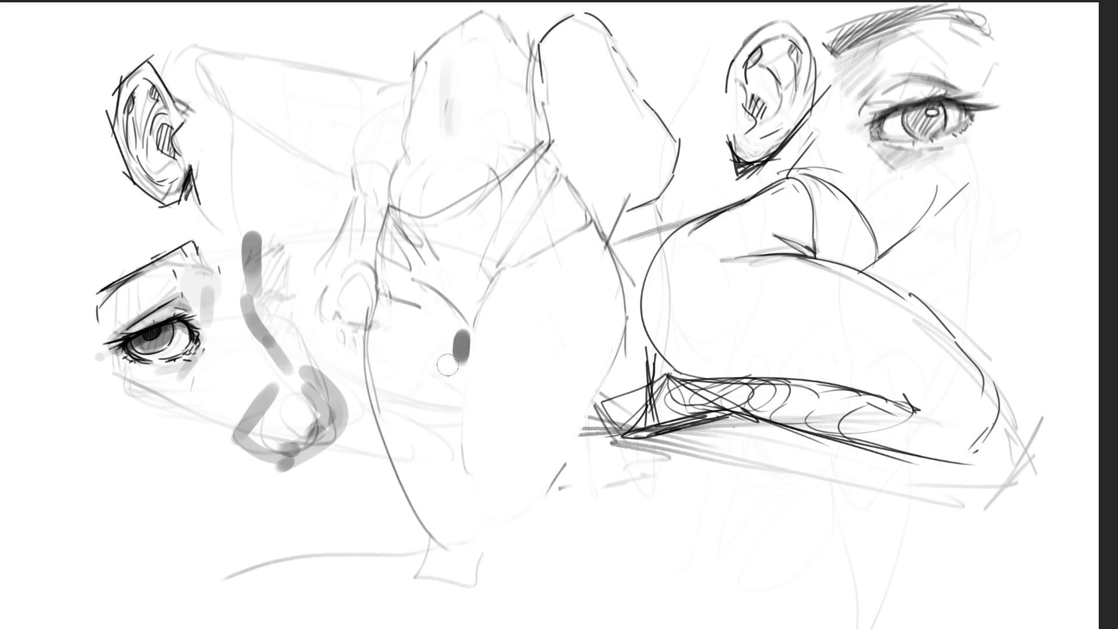
{"action": "key", "text": "ctrl+z"}
{"action": "key", "text": "ctrl+z"}
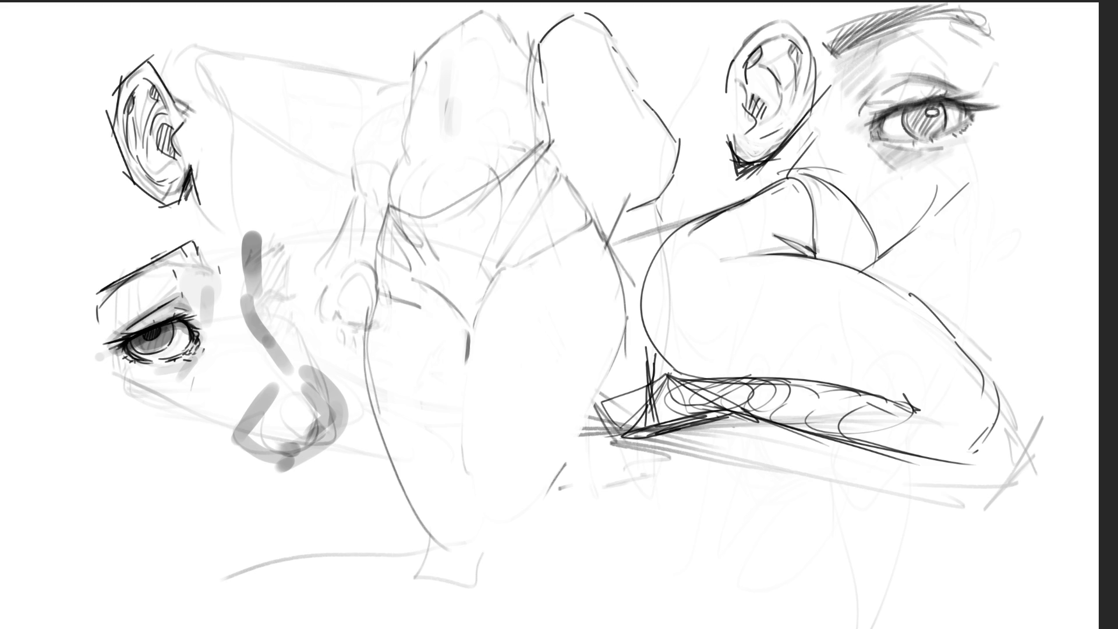
- Touch up the forearm study with a stroke, erasures and an undo, then clear the layer
{"action": "mouse_move", "coordinate": [639, 165]}
{"action": "left_mouse_down"}
{"action": "mouse_move", "coordinate": [633, 205]}
{"action": "mouse_move", "coordinate": [656, 186]}
{"action": "mouse_move", "coordinate": [634, 222]}
{"action": "left_mouse_up"}
{"action": "mouse_move", "coordinate": [646, 112]}
{"action": "left_mouse_down"}
{"action": "mouse_move", "coordinate": [662, 124]}
{"action": "mouse_move", "coordinate": [611, 50]}
{"action": "mouse_move", "coordinate": [555, 22]}
{"action": "left_mouse_up"}
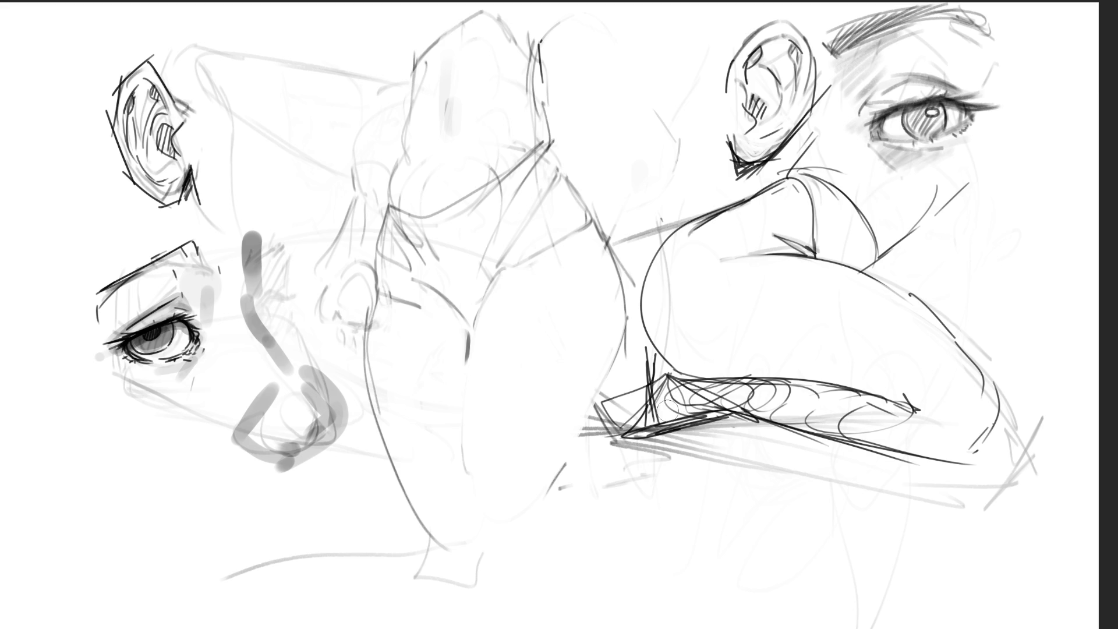
{"action": "key", "text": "ctrl+z"}
{"action": "key", "text": "ctrl+z"}
{"action": "key", "text": "ctrl+z"}
{"action": "mouse_move", "coordinate": [682, 394]}
{"action": "left_mouse_down"}
{"action": "mouse_move", "coordinate": [716, 420]}
{"action": "mouse_move", "coordinate": [669, 428]}
{"action": "mouse_move", "coordinate": [838, 445]}
{"action": "mouse_move", "coordinate": [779, 406]}
{"action": "mouse_move", "coordinate": [903, 410]}
{"action": "mouse_move", "coordinate": [745, 387]}
{"action": "mouse_move", "coordinate": [764, 393]}
{"action": "left_mouse_up"}
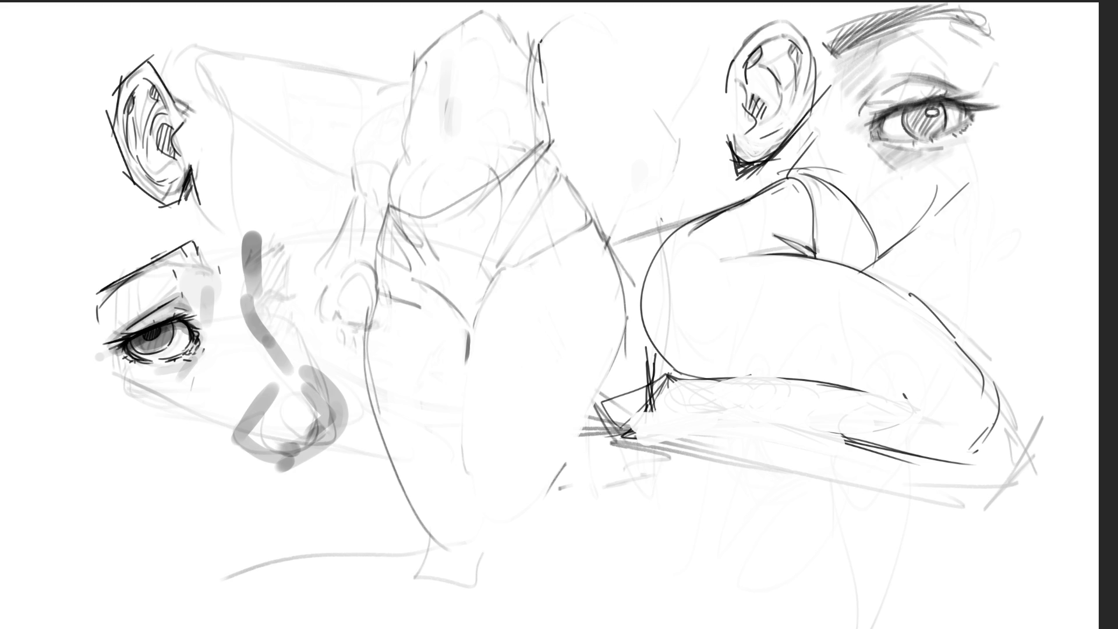
{"action": "key", "text": "Delete"}
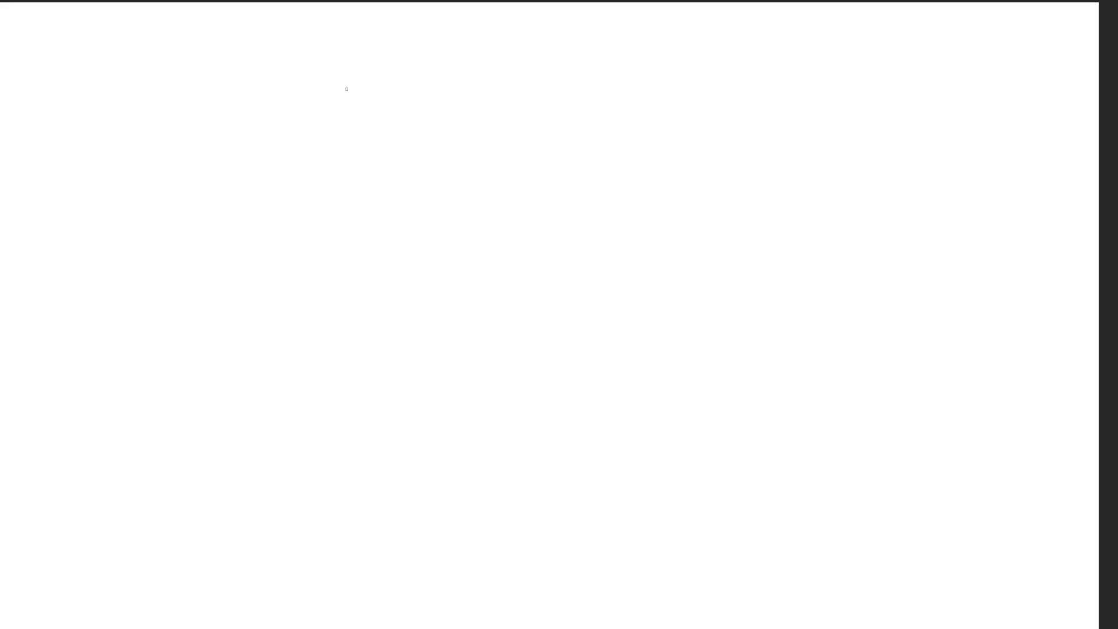
- Sketch the new head's outline with the long left hair edge and inner hair strands
{"action": "mouse_move", "coordinate": [336, 56]}
{"action": "left_mouse_down"}
{"action": "mouse_move", "coordinate": [313, 137]}
{"action": "mouse_move", "coordinate": [357, 35]}
{"action": "mouse_move", "coordinate": [411, 29]}
{"action": "mouse_move", "coordinate": [438, 75]}
{"action": "left_mouse_up"}
{"action": "mouse_move", "coordinate": [342, 36]}
{"action": "left_mouse_down"}
{"action": "mouse_move", "coordinate": [277, 233]}
{"action": "mouse_move", "coordinate": [311, 273]}
{"action": "left_mouse_up"}
{"action": "mouse_move", "coordinate": [415, 91]}
{"action": "left_mouse_down"}
{"action": "mouse_move", "coordinate": [301, 249]}
{"action": "mouse_move", "coordinate": [376, 155]}
{"action": "left_mouse_up"}
{"action": "mouse_move", "coordinate": [419, 43]}
{"action": "left_mouse_down"}
{"action": "mouse_move", "coordinate": [441, 109]}
{"action": "mouse_move", "coordinate": [394, 146]}
{"action": "left_mouse_up"}
{"action": "mouse_move", "coordinate": [449, 80]}
{"action": "left_mouse_down"}
{"action": "mouse_move", "coordinate": [442, 118]}
{"action": "mouse_move", "coordinate": [368, 169]}
{"action": "left_mouse_up"}
{"action": "left_click_drag", "start_coordinate": [424, 97], "coordinate": [404, 135]}
{"action": "left_click_drag", "start_coordinate": [448, 65], "coordinate": [438, 119]}
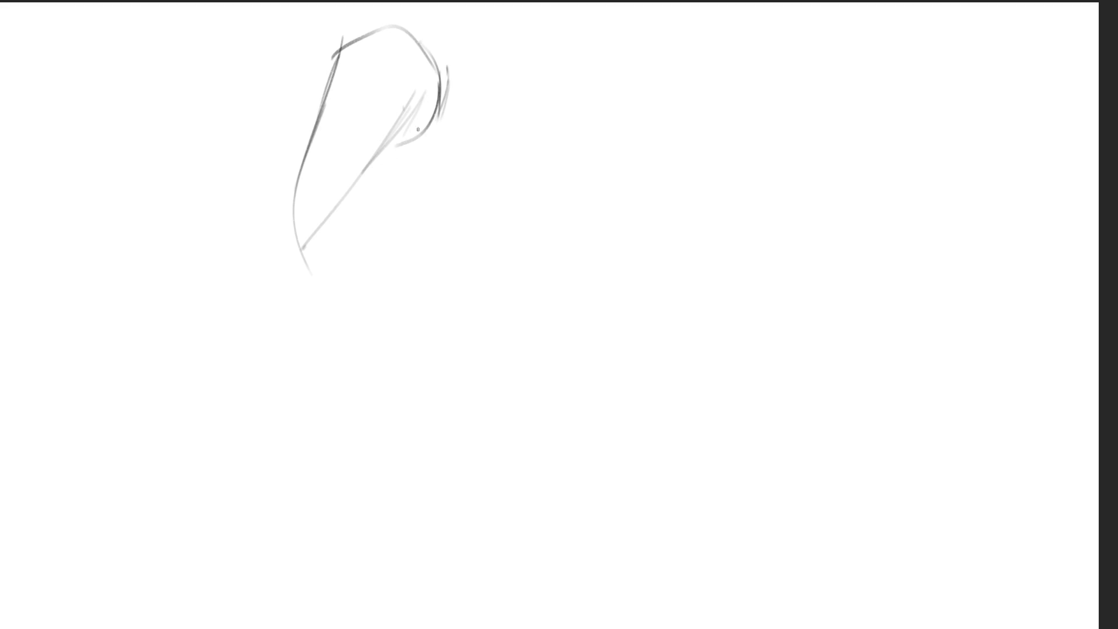
- Sketch the face profile and mouth, and extend both hair outlines downward
{"action": "left_click_drag", "start_coordinate": [442, 102], "coordinate": [411, 181]}
{"action": "left_click_drag", "start_coordinate": [376, 173], "coordinate": [398, 179]}
{"action": "left_click_drag", "start_coordinate": [434, 147], "coordinate": [422, 168]}
{"action": "left_click_drag", "start_coordinate": [433, 79], "coordinate": [344, 180]}
{"action": "mouse_move", "coordinate": [339, 41]}
{"action": "left_mouse_down"}
{"action": "mouse_move", "coordinate": [356, 32]}
{"action": "mouse_move", "coordinate": [429, 56]}
{"action": "mouse_move", "coordinate": [451, 180]}
{"action": "left_mouse_up"}
{"action": "left_click_drag", "start_coordinate": [442, 86], "coordinate": [459, 233]}
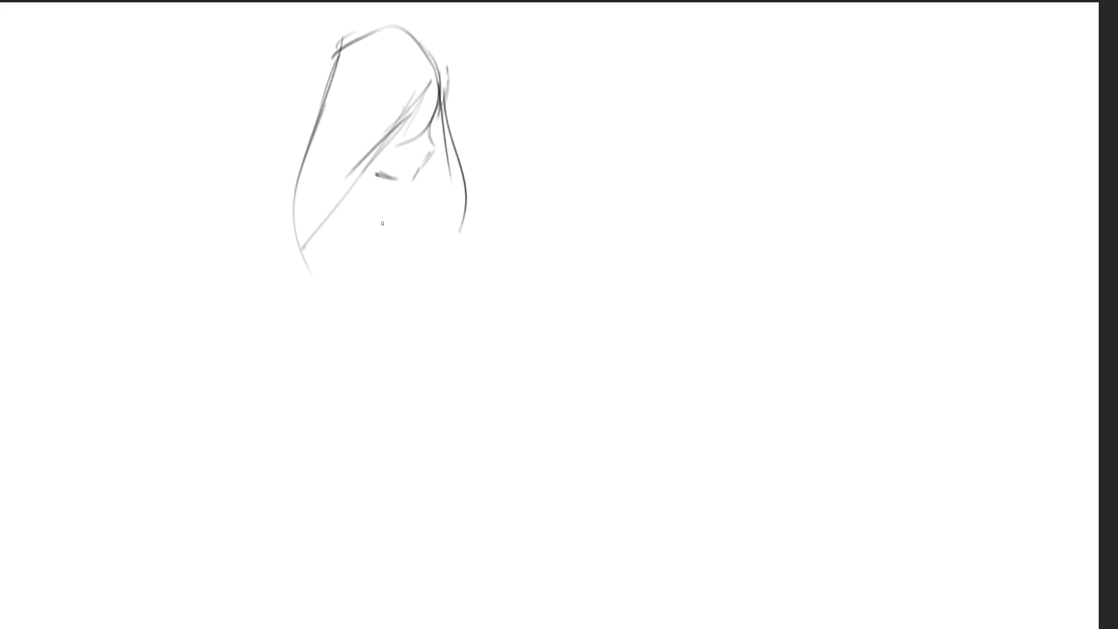
{"action": "left_click_drag", "start_coordinate": [382, 181], "coordinate": [373, 194]}
{"action": "mouse_move", "coordinate": [341, 52]}
{"action": "left_mouse_down"}
{"action": "mouse_move", "coordinate": [275, 190]}
{"action": "mouse_move", "coordinate": [288, 242]}
{"action": "left_mouse_up"}
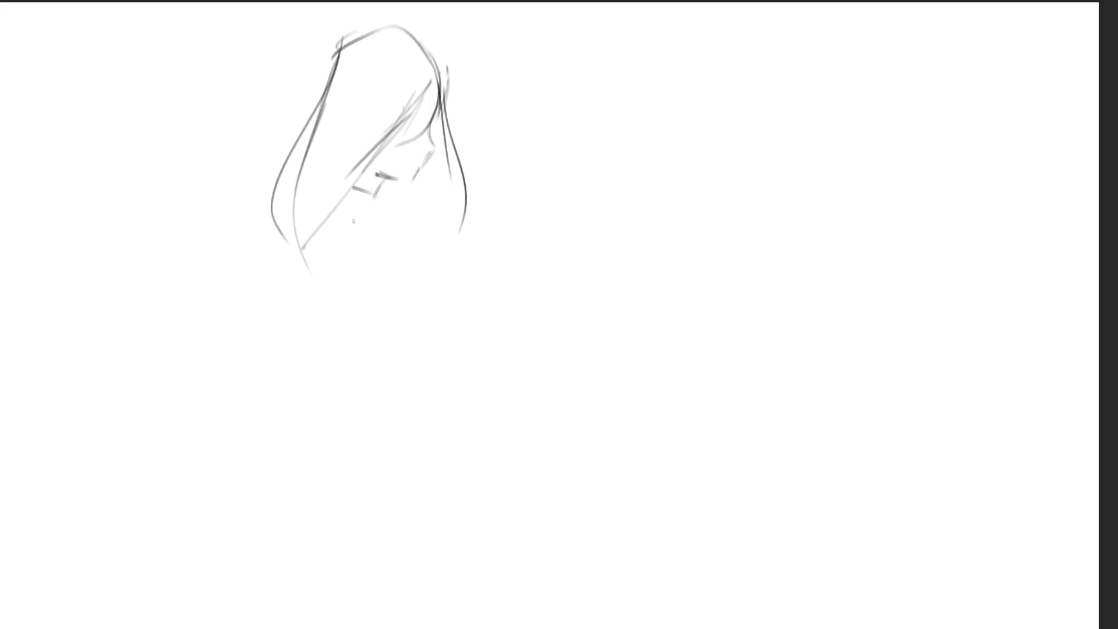
- Draw the pointed collar under the chin and the closed eye line
{"action": "mouse_move", "coordinate": [353, 183]}
{"action": "left_mouse_down"}
{"action": "mouse_move", "coordinate": [380, 199]}
{"action": "mouse_move", "coordinate": [370, 231]}
{"action": "left_mouse_up"}
{"action": "mouse_move", "coordinate": [369, 230]}
{"action": "left_mouse_down"}
{"action": "mouse_move", "coordinate": [337, 210]}
{"action": "mouse_move", "coordinate": [353, 194]}
{"action": "left_mouse_up"}
{"action": "mouse_move", "coordinate": [385, 204]}
{"action": "left_mouse_down"}
{"action": "mouse_move", "coordinate": [386, 219]}
{"action": "mouse_move", "coordinate": [399, 197]}
{"action": "left_mouse_up"}
{"action": "mouse_move", "coordinate": [398, 198]}
{"action": "left_mouse_down"}
{"action": "mouse_move", "coordinate": [396, 226]}
{"action": "mouse_move", "coordinate": [423, 229]}
{"action": "left_mouse_up"}
{"action": "left_click_drag", "start_coordinate": [390, 234], "coordinate": [426, 236]}
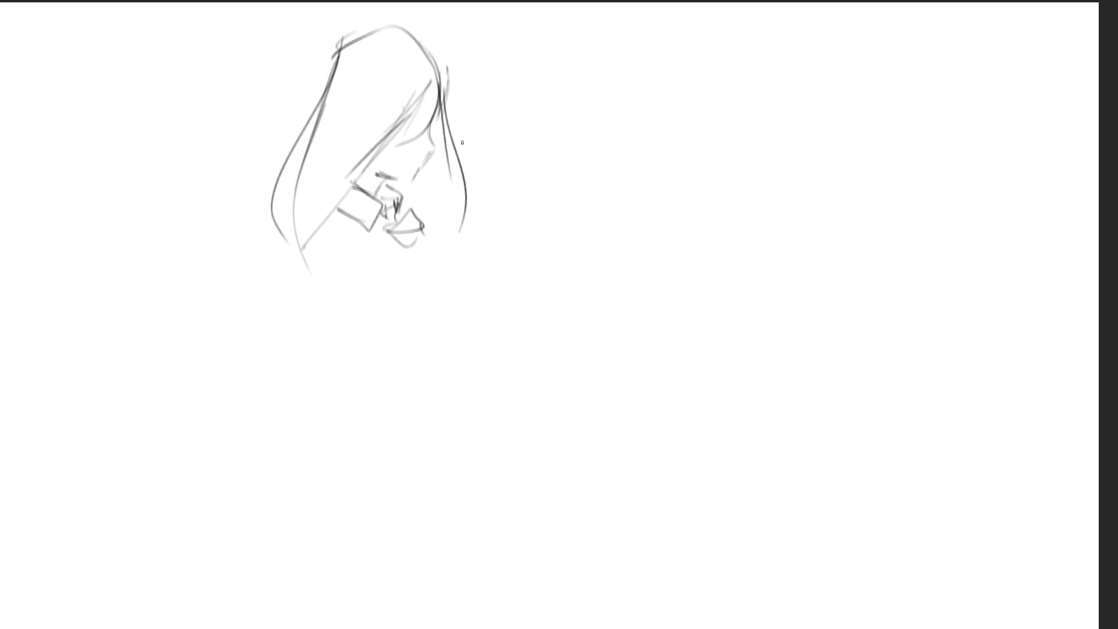
{"action": "left_click_drag", "start_coordinate": [419, 160], "coordinate": [412, 173]}
{"action": "left_click_drag", "start_coordinate": [402, 132], "coordinate": [430, 134]}
- Block in the shoulders and crossed arms with long diagonal lines
{"action": "mouse_move", "coordinate": [282, 265]}
{"action": "left_mouse_down"}
{"action": "mouse_move", "coordinate": [329, 197]}
{"action": "mouse_move", "coordinate": [393, 194]}
{"action": "mouse_move", "coordinate": [452, 211]}
{"action": "mouse_move", "coordinate": [440, 322]}
{"action": "left_mouse_up"}
{"action": "left_click_drag", "start_coordinate": [351, 238], "coordinate": [483, 282]}
{"action": "left_click_drag", "start_coordinate": [568, 219], "coordinate": [504, 325]}
{"action": "left_click_drag", "start_coordinate": [383, 263], "coordinate": [495, 195]}
{"action": "left_click_drag", "start_coordinate": [549, 149], "coordinate": [506, 292]}
- Block in the torso and lower body with straight construction lines
{"action": "left_click_drag", "start_coordinate": [265, 255], "coordinate": [275, 268]}
{"action": "left_click_drag", "start_coordinate": [282, 283], "coordinate": [343, 378]}
{"action": "mouse_move", "coordinate": [292, 411]}
{"action": "left_mouse_down"}
{"action": "mouse_move", "coordinate": [435, 353]}
{"action": "mouse_move", "coordinate": [472, 412]}
{"action": "left_mouse_up"}
{"action": "left_click_drag", "start_coordinate": [342, 447], "coordinate": [484, 448]}
{"action": "mouse_move", "coordinate": [329, 378]}
{"action": "left_mouse_down"}
{"action": "mouse_move", "coordinate": [308, 455]}
{"action": "mouse_move", "coordinate": [423, 499]}
{"action": "left_mouse_up"}
{"action": "left_click_drag", "start_coordinate": [479, 383], "coordinate": [459, 499]}
{"action": "left_click_drag", "start_coordinate": [319, 462], "coordinate": [299, 506]}
{"action": "left_click_drag", "start_coordinate": [288, 520], "coordinate": [441, 562]}
{"action": "mouse_move", "coordinate": [470, 441]}
{"action": "left_mouse_down"}
{"action": "mouse_move", "coordinate": [496, 568]}
{"action": "mouse_move", "coordinate": [309, 547]}
{"action": "left_mouse_up"}
{"action": "left_click_drag", "start_coordinate": [320, 466], "coordinate": [307, 556]}
{"action": "mouse_move", "coordinate": [319, 464]}
{"action": "left_mouse_down"}
{"action": "mouse_move", "coordinate": [314, 561]}
{"action": "mouse_move", "coordinate": [472, 532]}
{"action": "left_mouse_up"}
{"action": "left_click_drag", "start_coordinate": [483, 468], "coordinate": [486, 516]}
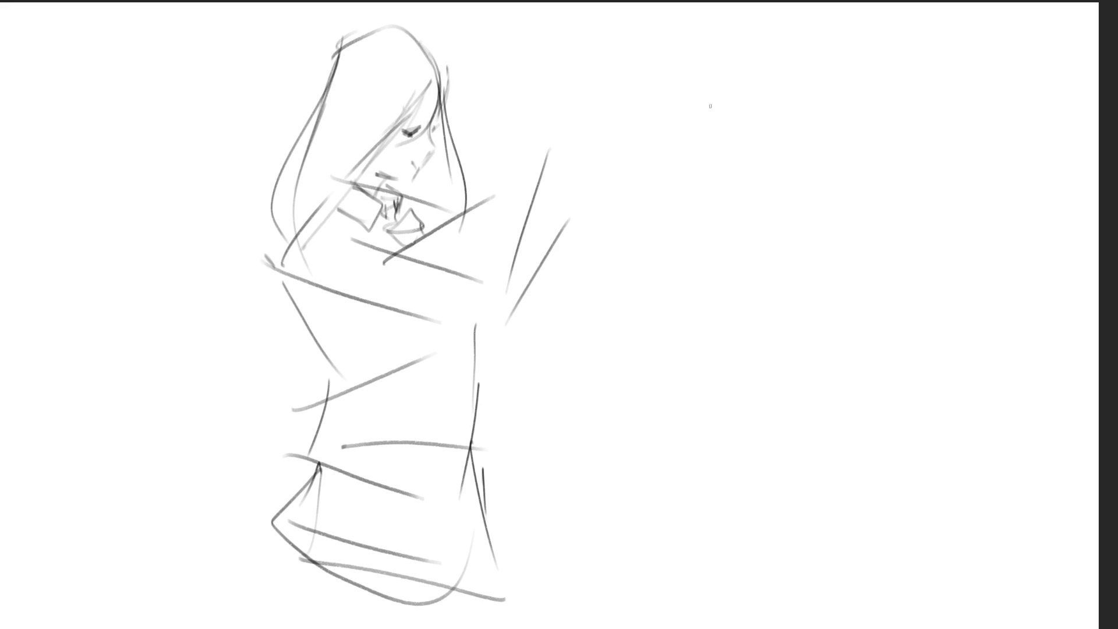
- Outline the second head on the right with fringe strands and the top of the hair
{"action": "left_click_drag", "start_coordinate": [725, 75], "coordinate": [719, 119]}
{"action": "mouse_move", "coordinate": [732, 64]}
{"action": "left_mouse_down"}
{"action": "mouse_move", "coordinate": [718, 116]}
{"action": "mouse_move", "coordinate": [752, 92]}
{"action": "mouse_move", "coordinate": [764, 130]}
{"action": "left_mouse_up"}
{"action": "left_click_drag", "start_coordinate": [724, 118], "coordinate": [751, 129]}
{"action": "mouse_move", "coordinate": [721, 81]}
{"action": "left_mouse_down"}
{"action": "mouse_move", "coordinate": [766, 55]}
{"action": "mouse_move", "coordinate": [783, 127]}
{"action": "left_mouse_up"}
{"action": "left_click_drag", "start_coordinate": [768, 56], "coordinate": [808, 192]}
{"action": "left_click_drag", "start_coordinate": [731, 61], "coordinate": [714, 81]}
{"action": "left_click_drag", "start_coordinate": [798, 19], "coordinate": [730, 65]}
{"action": "mouse_move", "coordinate": [778, 31]}
{"action": "left_mouse_down"}
{"action": "mouse_move", "coordinate": [715, 72]}
{"action": "mouse_move", "coordinate": [804, 27]}
{"action": "left_mouse_up"}
{"action": "mouse_move", "coordinate": [754, 43]}
{"action": "left_mouse_down"}
{"action": "mouse_move", "coordinate": [814, 25]}
{"action": "mouse_move", "coordinate": [835, 33]}
{"action": "left_mouse_up"}
{"action": "mouse_move", "coordinate": [774, 27]}
{"action": "left_mouse_down"}
{"action": "mouse_move", "coordinate": [789, 23]}
{"action": "mouse_move", "coordinate": [884, 77]}
{"action": "left_mouse_up"}
{"action": "mouse_move", "coordinate": [845, 39]}
{"action": "left_mouse_down"}
{"action": "mouse_move", "coordinate": [896, 103]}
{"action": "mouse_move", "coordinate": [878, 146]}
{"action": "left_mouse_up"}
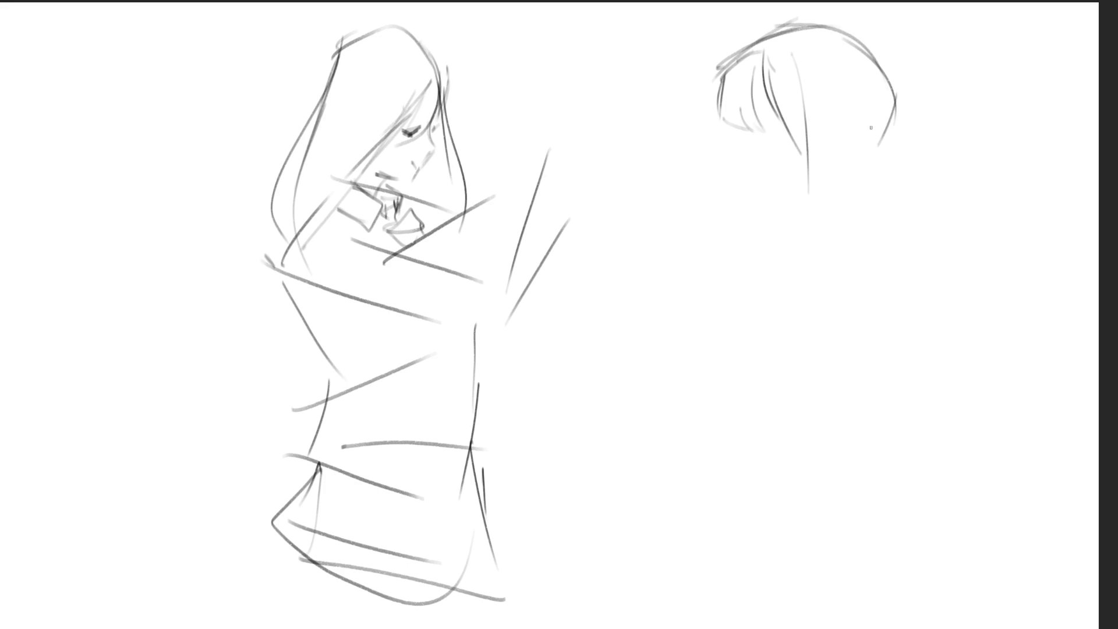
- Sketch the eye, eyelid, cheek, jaw, lips, chin and neck of the second face
{"action": "left_click_drag", "start_coordinate": [816, 103], "coordinate": [857, 142]}
{"action": "left_click_drag", "start_coordinate": [806, 169], "coordinate": [875, 146]}
{"action": "left_click_drag", "start_coordinate": [886, 117], "coordinate": [872, 181]}
{"action": "left_click_drag", "start_coordinate": [813, 194], "coordinate": [836, 194]}
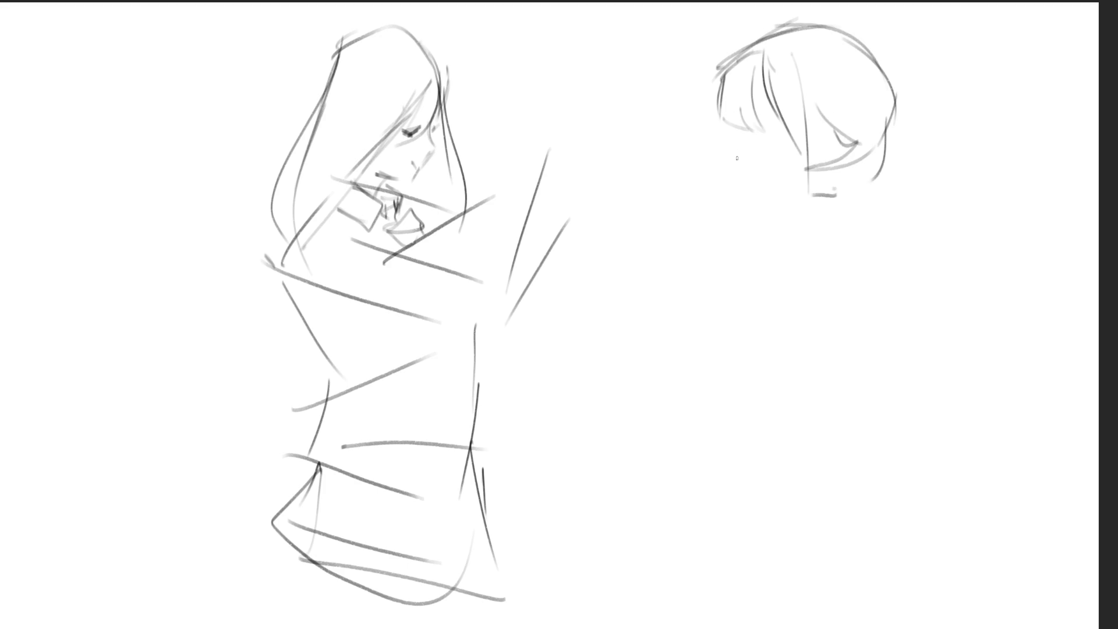
{"action": "left_click_drag", "start_coordinate": [723, 73], "coordinate": [728, 192]}
{"action": "mouse_move", "coordinate": [715, 133]}
{"action": "left_mouse_down"}
{"action": "mouse_move", "coordinate": [727, 193]}
{"action": "mouse_move", "coordinate": [738, 143]}
{"action": "mouse_move", "coordinate": [795, 154]}
{"action": "mouse_move", "coordinate": [778, 149]}
{"action": "left_mouse_up"}
{"action": "mouse_move", "coordinate": [739, 129]}
{"action": "left_mouse_down"}
{"action": "mouse_move", "coordinate": [757, 146]}
{"action": "mouse_move", "coordinate": [775, 125]}
{"action": "left_mouse_up"}
{"action": "mouse_move", "coordinate": [775, 117]}
{"action": "left_mouse_down"}
{"action": "mouse_move", "coordinate": [753, 195]}
{"action": "mouse_move", "coordinate": [825, 204]}
{"action": "mouse_move", "coordinate": [856, 185]}
{"action": "left_mouse_up"}
{"action": "mouse_move", "coordinate": [814, 244]}
{"action": "left_mouse_down"}
{"action": "mouse_move", "coordinate": [847, 232]}
{"action": "mouse_move", "coordinate": [833, 227]}
{"action": "mouse_move", "coordinate": [866, 182]}
{"action": "mouse_move", "coordinate": [887, 226]}
{"action": "left_mouse_up"}
{"action": "mouse_move", "coordinate": [876, 204]}
{"action": "left_mouse_down"}
{"action": "mouse_move", "coordinate": [865, 181]}
{"action": "mouse_move", "coordinate": [890, 267]}
{"action": "left_mouse_up"}
- Add a hair bun at the back of the head and a lower-face curve
{"action": "left_click_drag", "start_coordinate": [896, 87], "coordinate": [879, 182]}
{"action": "left_click_drag", "start_coordinate": [919, 151], "coordinate": [880, 198]}
{"action": "left_click_drag", "start_coordinate": [897, 94], "coordinate": [920, 137]}
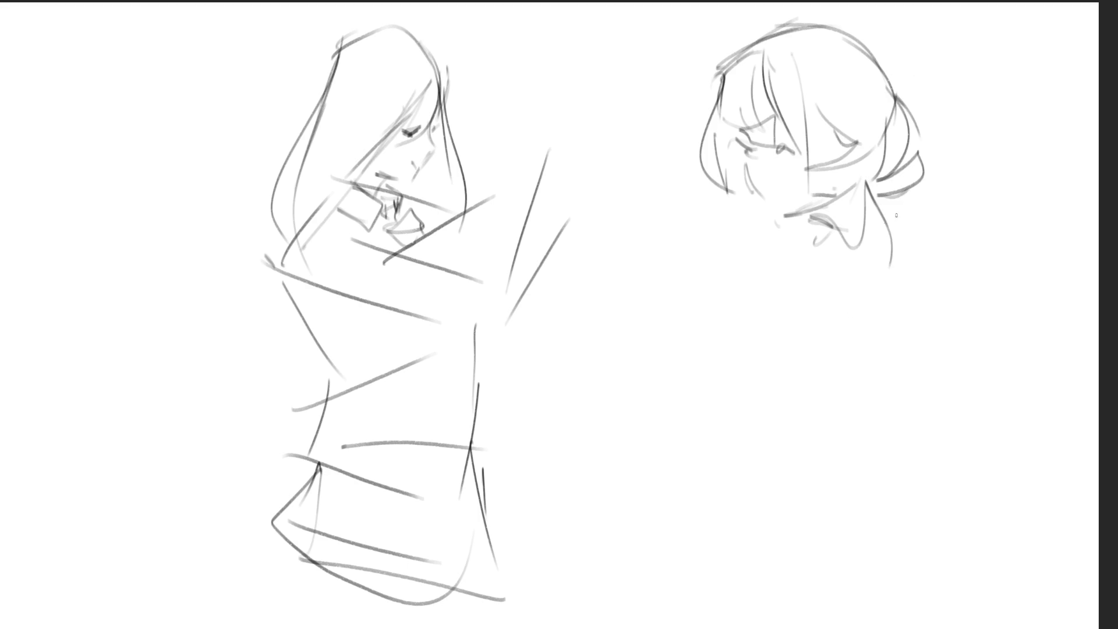
{"action": "left_click_drag", "start_coordinate": [757, 184], "coordinate": [787, 198]}
- Draw the collar, neck, shoulders and upper body of the second figure
{"action": "left_click_drag", "start_coordinate": [848, 224], "coordinate": [783, 276]}
{"action": "left_click_drag", "start_coordinate": [879, 216], "coordinate": [892, 309]}
{"action": "mouse_move", "coordinate": [839, 226]}
{"action": "left_mouse_down"}
{"action": "mouse_move", "coordinate": [798, 383]}
{"action": "mouse_move", "coordinate": [878, 294]}
{"action": "left_mouse_up"}
{"action": "left_click_drag", "start_coordinate": [895, 212], "coordinate": [904, 329]}
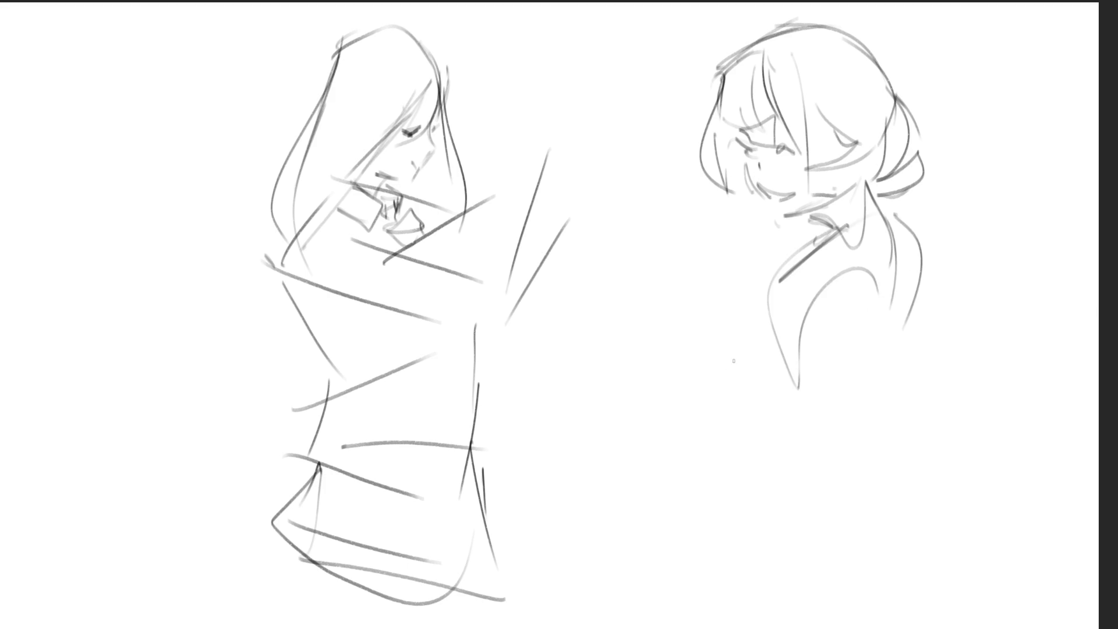
{"action": "left_click_drag", "start_coordinate": [772, 281], "coordinate": [732, 351]}
{"action": "mouse_move", "coordinate": [736, 344]}
{"action": "left_mouse_down"}
{"action": "mouse_move", "coordinate": [757, 319]}
{"action": "mouse_move", "coordinate": [856, 446]}
{"action": "mouse_move", "coordinate": [802, 435]}
{"action": "left_mouse_up"}
{"action": "left_click_drag", "start_coordinate": [922, 346], "coordinate": [881, 451]}
- Sketch the lower body of the second figure
{"action": "left_click_drag", "start_coordinate": [933, 317], "coordinate": [936, 430]}
{"action": "mouse_move", "coordinate": [920, 499]}
{"action": "left_mouse_down"}
{"action": "mouse_move", "coordinate": [854, 527]}
{"action": "mouse_move", "coordinate": [874, 520]}
{"action": "left_mouse_up"}
{"action": "left_click_drag", "start_coordinate": [922, 425], "coordinate": [925, 544]}
{"action": "mouse_move", "coordinate": [797, 566]}
{"action": "left_mouse_down"}
{"action": "mouse_move", "coordinate": [972, 566]}
{"action": "mouse_move", "coordinate": [804, 482]}
{"action": "left_mouse_up"}
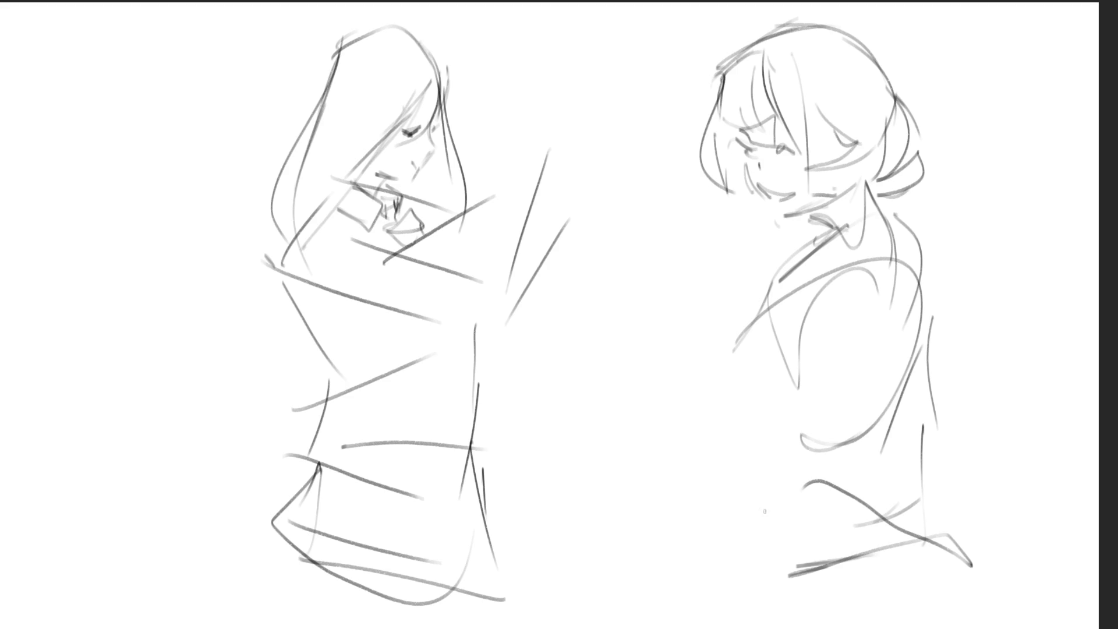
- Mirror the view, fade the sketch lines and shrink the brush for inking
{"action": "key", "text": "m"}
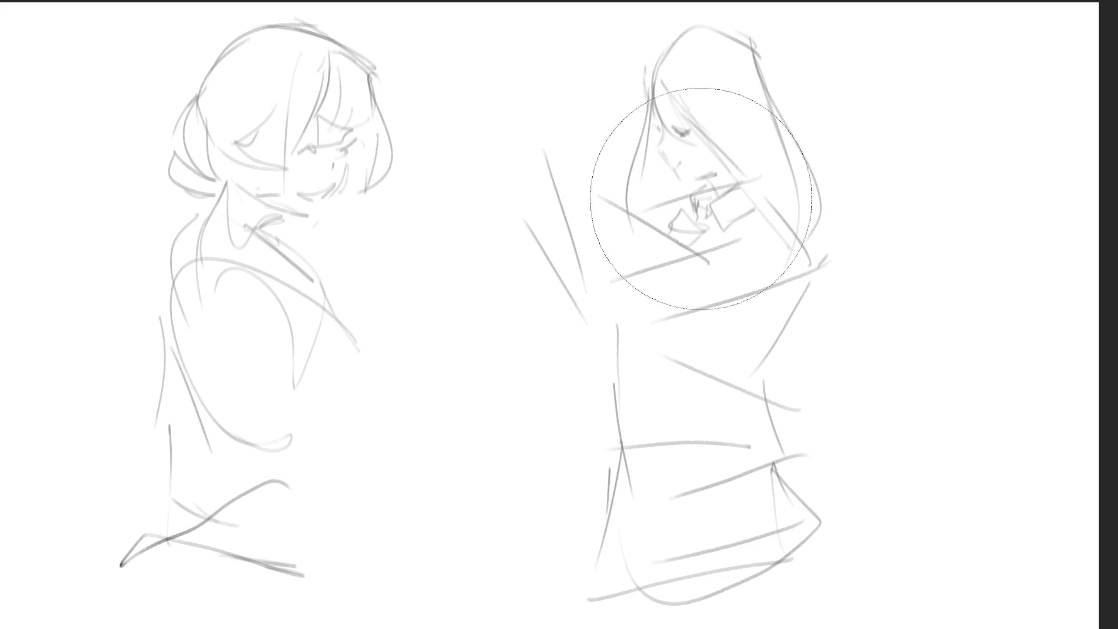
{"action": "left_click_drag", "start_coordinate": [100, 149], "coordinate": [373, 151]}
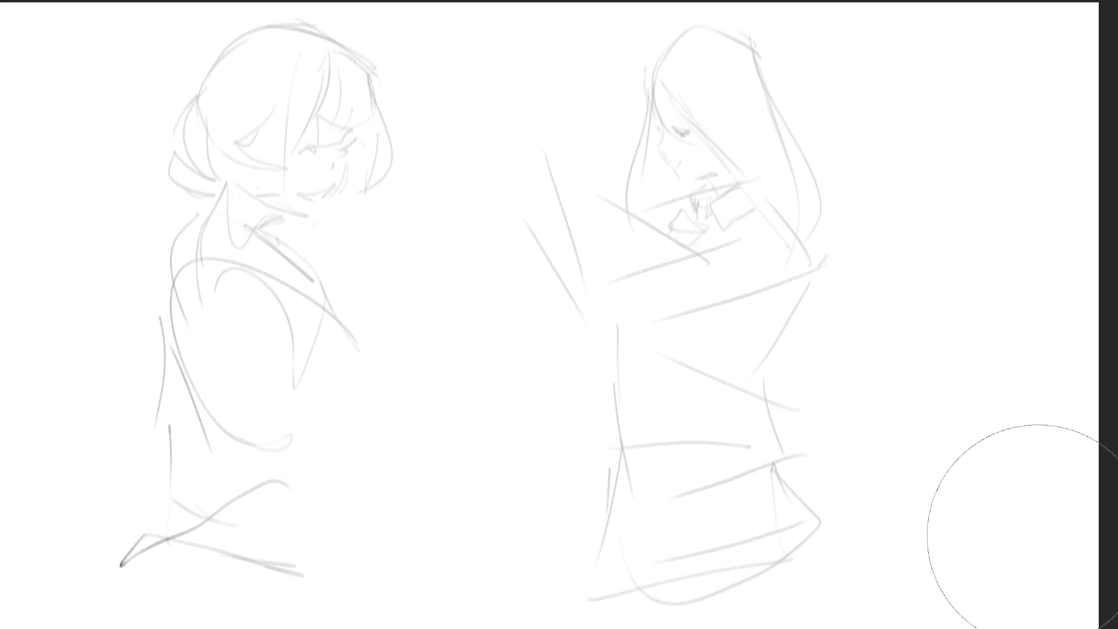
{"action": "key", "text": "e"}
- Ink the hair line down the long-haired girl's face, the chin and the closed eye
{"action": "left_click_drag", "start_coordinate": [653, 91], "coordinate": [693, 166]}
{"action": "key", "text": "ctrl+z"}
{"action": "left_click_drag", "start_coordinate": [652, 95], "coordinate": [707, 187]}
{"action": "key", "text": "ctrl+z"}
{"action": "key", "text": "ctrl+z"}
{"action": "left_click_drag", "start_coordinate": [661, 120], "coordinate": [699, 173]}
{"action": "key", "text": "ctrl+z"}
{"action": "mouse_move", "coordinate": [662, 122]}
{"action": "left_mouse_down"}
{"action": "mouse_move", "coordinate": [692, 170]}
{"action": "mouse_move", "coordinate": [727, 167]}
{"action": "left_mouse_up"}
{"action": "left_click_drag", "start_coordinate": [732, 109], "coordinate": [738, 154]}
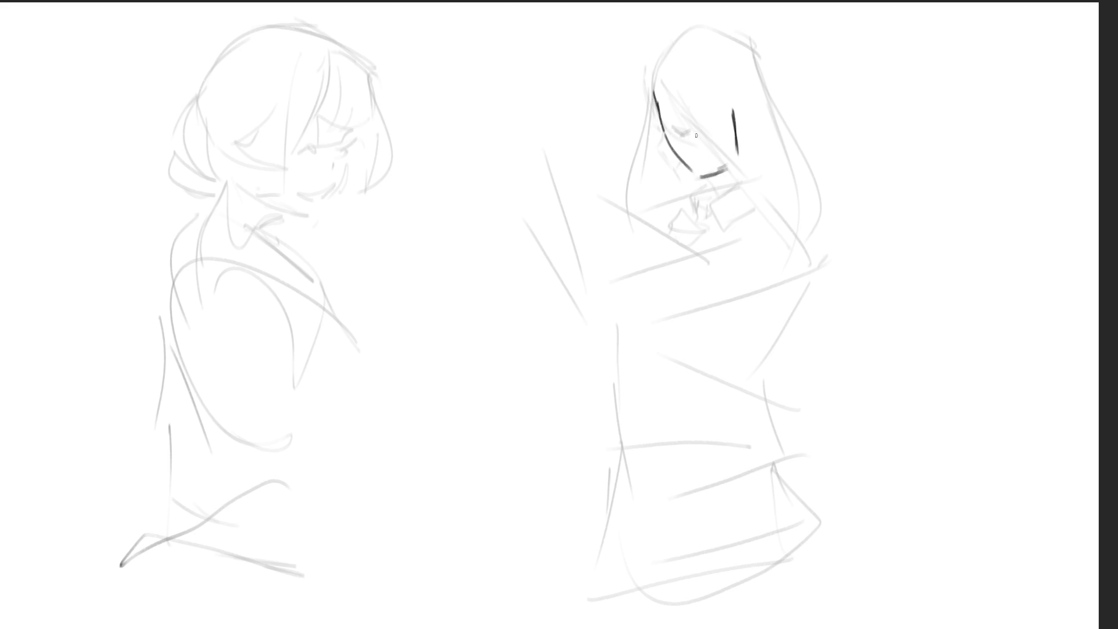
{"action": "mouse_move", "coordinate": [676, 131]}
{"action": "left_mouse_down"}
{"action": "mouse_move", "coordinate": [722, 127]}
{"action": "mouse_move", "coordinate": [700, 107]}
{"action": "left_mouse_up"}
- Ink the hair strands across the face, the ear, and the top and long left hair
{"action": "left_click_drag", "start_coordinate": [653, 79], "coordinate": [732, 173]}
{"action": "mouse_move", "coordinate": [674, 89]}
{"action": "left_mouse_down"}
{"action": "mouse_move", "coordinate": [737, 181]}
{"action": "mouse_move", "coordinate": [731, 137]}
{"action": "left_mouse_up"}
{"action": "left_click_drag", "start_coordinate": [740, 94], "coordinate": [747, 154]}
{"action": "left_click_drag", "start_coordinate": [763, 111], "coordinate": [756, 138]}
{"action": "mouse_move", "coordinate": [652, 65]}
{"action": "left_mouse_down"}
{"action": "mouse_move", "coordinate": [645, 79]}
{"action": "mouse_move", "coordinate": [678, 41]}
{"action": "left_mouse_up"}
{"action": "mouse_move", "coordinate": [683, 33]}
{"action": "left_mouse_down"}
{"action": "mouse_move", "coordinate": [715, 30]}
{"action": "mouse_move", "coordinate": [769, 78]}
{"action": "left_mouse_up"}
{"action": "mouse_move", "coordinate": [653, 82]}
{"action": "left_mouse_down"}
{"action": "mouse_move", "coordinate": [659, 120]}
{"action": "mouse_move", "coordinate": [666, 110]}
{"action": "mouse_move", "coordinate": [659, 123]}
{"action": "left_mouse_up"}
{"action": "left_click_drag", "start_coordinate": [652, 61], "coordinate": [643, 151]}
{"action": "mouse_move", "coordinate": [647, 91]}
{"action": "left_mouse_down"}
{"action": "mouse_move", "coordinate": [634, 207]}
{"action": "mouse_move", "coordinate": [643, 212]}
{"action": "left_mouse_up"}
{"action": "mouse_move", "coordinate": [652, 93]}
{"action": "left_mouse_down"}
{"action": "mouse_move", "coordinate": [651, 133]}
{"action": "mouse_move", "coordinate": [686, 147]}
{"action": "mouse_move", "coordinate": [695, 136]}
{"action": "mouse_move", "coordinate": [707, 188]}
{"action": "left_mouse_up"}
{"action": "key", "text": "ctrl+z"}
- Ink the jaw, neck, collar and shoulder lines
{"action": "mouse_move", "coordinate": [750, 156]}
{"action": "left_mouse_down"}
{"action": "mouse_move", "coordinate": [747, 178]}
{"action": "mouse_move", "coordinate": [698, 203]}
{"action": "mouse_move", "coordinate": [701, 213]}
{"action": "left_mouse_up"}
{"action": "left_click_drag", "start_coordinate": [711, 187], "coordinate": [724, 225]}
{"action": "mouse_move", "coordinate": [758, 173]}
{"action": "left_mouse_down"}
{"action": "mouse_move", "coordinate": [716, 211]}
{"action": "mouse_move", "coordinate": [756, 196]}
{"action": "mouse_move", "coordinate": [780, 279]}
{"action": "mouse_move", "coordinate": [768, 290]}
{"action": "left_mouse_up"}
{"action": "mouse_move", "coordinate": [686, 196]}
{"action": "left_mouse_down"}
{"action": "mouse_move", "coordinate": [618, 280]}
{"action": "mouse_move", "coordinate": [663, 262]}
{"action": "mouse_move", "coordinate": [742, 278]}
{"action": "mouse_move", "coordinate": [628, 310]}
{"action": "mouse_move", "coordinate": [753, 325]}
{"action": "left_mouse_up"}
- Ink the arm and torso lines of the figure
{"action": "left_click_drag", "start_coordinate": [749, 329], "coordinate": [665, 330]}
{"action": "left_click_drag", "start_coordinate": [770, 308], "coordinate": [754, 316]}
{"action": "left_click_drag", "start_coordinate": [821, 255], "coordinate": [756, 323]}
{"action": "mouse_move", "coordinate": [771, 276]}
{"action": "left_mouse_down"}
{"action": "mouse_move", "coordinate": [737, 329]}
{"action": "mouse_move", "coordinate": [720, 309]}
{"action": "left_mouse_up"}
{"action": "left_click_drag", "start_coordinate": [677, 237], "coordinate": [655, 274]}
{"action": "mouse_move", "coordinate": [681, 241]}
{"action": "left_mouse_down"}
{"action": "mouse_move", "coordinate": [755, 229]}
{"action": "mouse_move", "coordinate": [750, 257]}
{"action": "left_mouse_up"}
{"action": "mouse_move", "coordinate": [751, 269]}
{"action": "left_mouse_down"}
{"action": "mouse_move", "coordinate": [729, 318]}
{"action": "mouse_move", "coordinate": [687, 329]}
{"action": "left_mouse_up"}
- Ink the left arm, torso edge and lower arm curves
{"action": "mouse_move", "coordinate": [643, 308]}
{"action": "left_mouse_down"}
{"action": "mouse_move", "coordinate": [616, 325]}
{"action": "mouse_move", "coordinate": [650, 271]}
{"action": "left_mouse_up"}
{"action": "mouse_move", "coordinate": [663, 281]}
{"action": "left_mouse_down"}
{"action": "mouse_move", "coordinate": [638, 323]}
{"action": "mouse_move", "coordinate": [667, 348]}
{"action": "left_mouse_up"}
{"action": "left_click_drag", "start_coordinate": [649, 246], "coordinate": [637, 260]}
{"action": "mouse_move", "coordinate": [623, 270]}
{"action": "left_mouse_down"}
{"action": "mouse_move", "coordinate": [610, 278]}
{"action": "mouse_move", "coordinate": [623, 314]}
{"action": "left_mouse_up"}
{"action": "left_click_drag", "start_coordinate": [704, 364], "coordinate": [718, 389]}
{"action": "left_click_drag", "start_coordinate": [675, 353], "coordinate": [759, 327]}
{"action": "mouse_move", "coordinate": [799, 293]}
{"action": "left_mouse_down"}
{"action": "mouse_move", "coordinate": [755, 372]}
{"action": "mouse_move", "coordinate": [687, 415]}
{"action": "left_mouse_up"}
- Ink the waist, hips, skirt outline and long skirt hem
{"action": "mouse_move", "coordinate": [637, 341]}
{"action": "left_mouse_down"}
{"action": "mouse_move", "coordinate": [674, 406]}
{"action": "mouse_move", "coordinate": [749, 404]}
{"action": "left_mouse_up"}
{"action": "left_click_drag", "start_coordinate": [776, 357], "coordinate": [809, 415]}
{"action": "left_click_drag", "start_coordinate": [738, 456], "coordinate": [687, 452]}
{"action": "mouse_move", "coordinate": [653, 381]}
{"action": "left_mouse_down"}
{"action": "mouse_move", "coordinate": [648, 446]}
{"action": "mouse_move", "coordinate": [788, 407]}
{"action": "left_mouse_up"}
{"action": "left_click_drag", "start_coordinate": [725, 475], "coordinate": [705, 478]}
{"action": "mouse_move", "coordinate": [650, 400]}
{"action": "left_mouse_down"}
{"action": "mouse_move", "coordinate": [635, 410]}
{"action": "mouse_move", "coordinate": [611, 486]}
{"action": "left_mouse_up"}
{"action": "mouse_move", "coordinate": [630, 507]}
{"action": "left_mouse_down"}
{"action": "mouse_move", "coordinate": [715, 465]}
{"action": "mouse_move", "coordinate": [703, 543]}
{"action": "mouse_move", "coordinate": [636, 546]}
{"action": "left_mouse_up"}
{"action": "left_click_drag", "start_coordinate": [636, 547], "coordinate": [809, 526]}
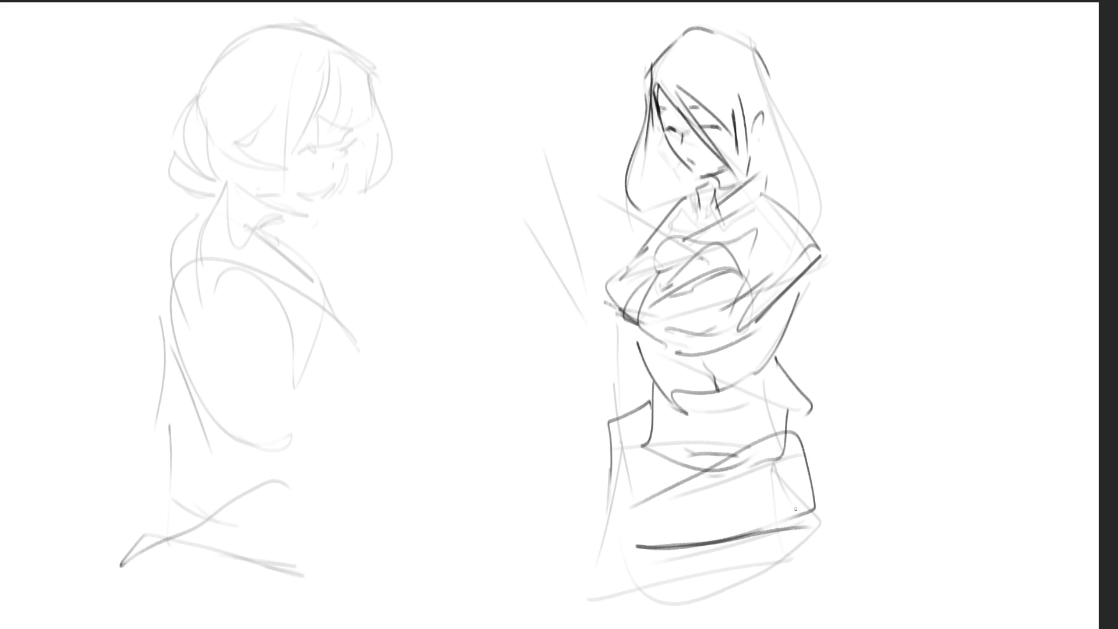
- Ink the left face's eyebrow, eyes, nose, open smiling mouth, jaw and ear
{"action": "left_click_drag", "start_coordinate": [309, 128], "coordinate": [326, 127]}
{"action": "left_click_drag", "start_coordinate": [350, 125], "coordinate": [351, 127]}
{"action": "left_click_drag", "start_coordinate": [298, 150], "coordinate": [316, 153]}
{"action": "left_click_drag", "start_coordinate": [339, 150], "coordinate": [352, 141]}
{"action": "left_click_drag", "start_coordinate": [300, 182], "coordinate": [336, 184]}
{"action": "mouse_move", "coordinate": [335, 158]}
{"action": "left_mouse_down"}
{"action": "mouse_move", "coordinate": [335, 177]}
{"action": "mouse_move", "coordinate": [321, 148]}
{"action": "mouse_move", "coordinate": [348, 144]}
{"action": "mouse_move", "coordinate": [333, 201]}
{"action": "mouse_move", "coordinate": [316, 214]}
{"action": "mouse_move", "coordinate": [330, 204]}
{"action": "left_mouse_up"}
{"action": "mouse_move", "coordinate": [256, 149]}
{"action": "left_mouse_down"}
{"action": "mouse_move", "coordinate": [230, 143]}
{"action": "mouse_move", "coordinate": [247, 165]}
{"action": "left_mouse_up"}
- Redraw the left figure's ear with short angular ink strokes
{"action": "key", "text": "ctrl+z"}
{"action": "left_click_drag", "start_coordinate": [243, 123], "coordinate": [232, 146]}
{"action": "mouse_move", "coordinate": [239, 125]}
{"action": "left_mouse_down"}
{"action": "mouse_move", "coordinate": [256, 139]}
{"action": "mouse_move", "coordinate": [258, 165]}
{"action": "mouse_move", "coordinate": [248, 158]}
{"action": "mouse_move", "coordinate": [259, 172]}
{"action": "left_mouse_up"}
{"action": "key", "text": "ctrl+z"}
{"action": "key", "text": "ctrl+z"}
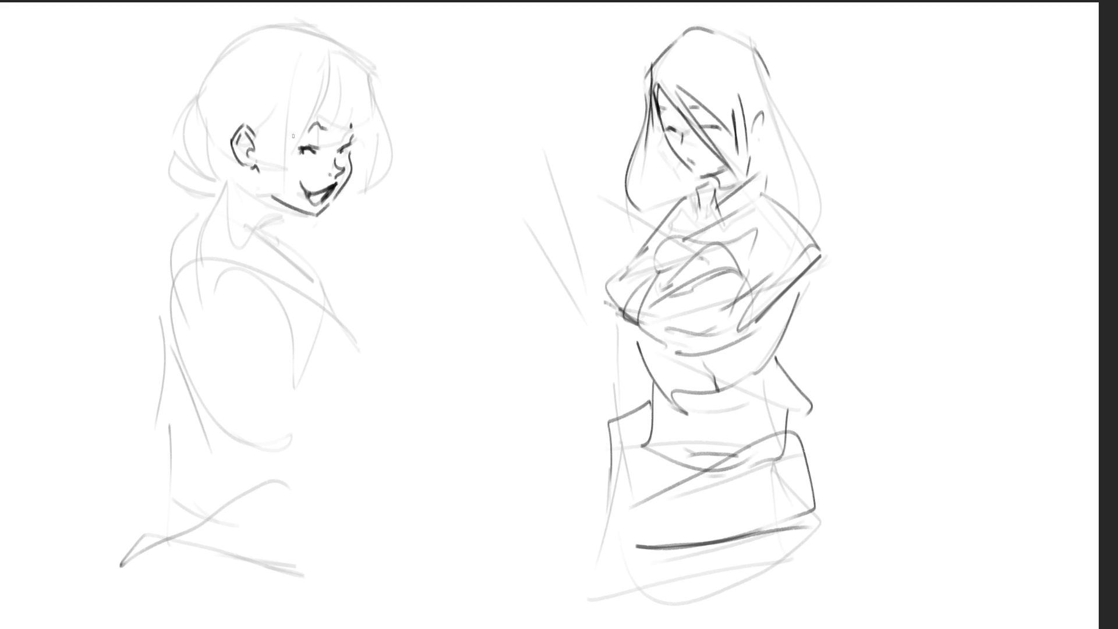
- Ink long hair strands falling over her face, down the right side and beside the ear
{"action": "mouse_move", "coordinate": [255, 133]}
{"action": "left_mouse_down"}
{"action": "mouse_move", "coordinate": [261, 153]}
{"action": "mouse_move", "coordinate": [287, 90]}
{"action": "left_mouse_up"}
{"action": "mouse_move", "coordinate": [261, 147]}
{"action": "left_mouse_down"}
{"action": "mouse_move", "coordinate": [285, 102]}
{"action": "mouse_move", "coordinate": [280, 201]}
{"action": "left_mouse_up"}
{"action": "left_click_drag", "start_coordinate": [285, 112], "coordinate": [280, 246]}
{"action": "left_click_drag", "start_coordinate": [318, 48], "coordinate": [280, 242]}
{"action": "mouse_move", "coordinate": [319, 50]}
{"action": "left_mouse_down"}
{"action": "mouse_move", "coordinate": [326, 120]}
{"action": "mouse_move", "coordinate": [340, 123]}
{"action": "left_mouse_up"}
{"action": "left_click_drag", "start_coordinate": [342, 98], "coordinate": [344, 118]}
{"action": "left_click_drag", "start_coordinate": [318, 51], "coordinate": [331, 43]}
{"action": "left_click_drag", "start_coordinate": [353, 48], "coordinate": [370, 122]}
{"action": "mouse_move", "coordinate": [322, 70]}
{"action": "left_mouse_down"}
{"action": "mouse_move", "coordinate": [307, 86]}
{"action": "mouse_move", "coordinate": [291, 163]}
{"action": "left_mouse_up"}
{"action": "mouse_move", "coordinate": [353, 49]}
{"action": "left_mouse_down"}
{"action": "mouse_move", "coordinate": [382, 147]}
{"action": "mouse_move", "coordinate": [348, 204]}
{"action": "left_mouse_up"}
{"action": "mouse_move", "coordinate": [371, 123]}
{"action": "left_mouse_down"}
{"action": "mouse_move", "coordinate": [367, 189]}
{"action": "mouse_move", "coordinate": [344, 201]}
{"action": "left_mouse_up"}
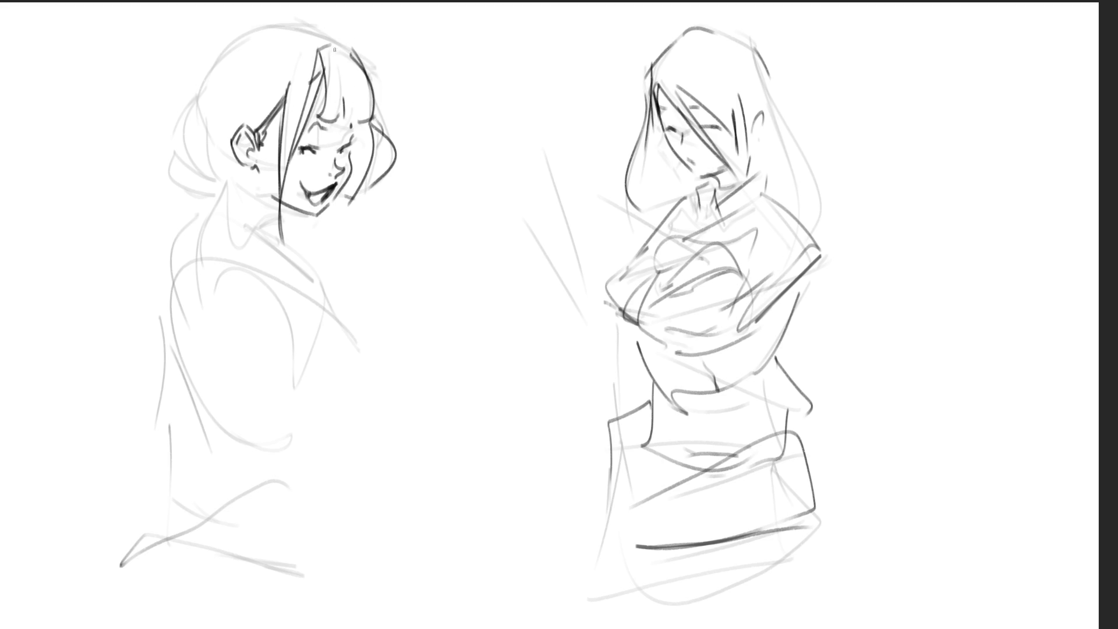
{"action": "left_click_drag", "start_coordinate": [246, 119], "coordinate": [273, 109]}
- Darken the head outline across the top and down the back toward the neck
{"action": "left_click_drag", "start_coordinate": [209, 73], "coordinate": [245, 36]}
{"action": "left_click_drag", "start_coordinate": [272, 25], "coordinate": [324, 36]}
{"action": "mouse_move", "coordinate": [197, 86]}
{"action": "left_mouse_down"}
{"action": "mouse_move", "coordinate": [210, 149]}
{"action": "mouse_move", "coordinate": [250, 178]}
{"action": "left_mouse_up"}
{"action": "mouse_move", "coordinate": [198, 119]}
{"action": "left_mouse_down"}
{"action": "mouse_move", "coordinate": [242, 175]}
{"action": "mouse_move", "coordinate": [182, 162]}
{"action": "left_mouse_up"}
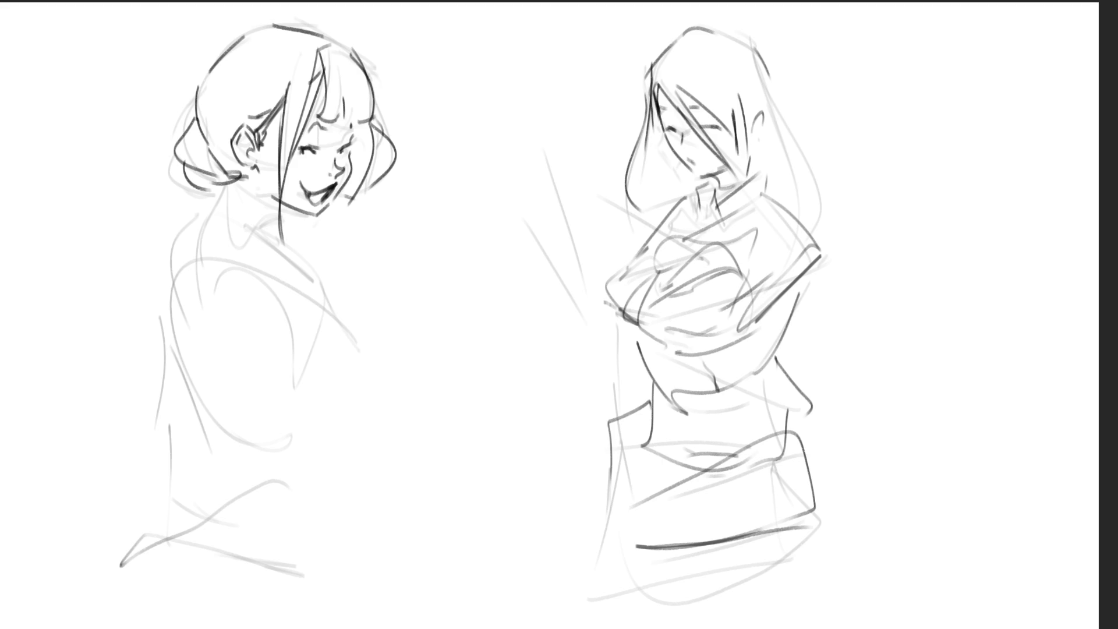
- Ink the earring, the back and front neck lines, and a shorter shoulder stroke
{"action": "left_click_drag", "start_coordinate": [249, 172], "coordinate": [239, 181]}
{"action": "left_click_drag", "start_coordinate": [231, 180], "coordinate": [208, 214]}
{"action": "left_click_drag", "start_coordinate": [277, 204], "coordinate": [185, 268]}
{"action": "key", "text": "ctrl+z"}
{"action": "left_click_drag", "start_coordinate": [223, 195], "coordinate": [187, 229]}
{"action": "left_click_drag", "start_coordinate": [259, 207], "coordinate": [284, 242]}
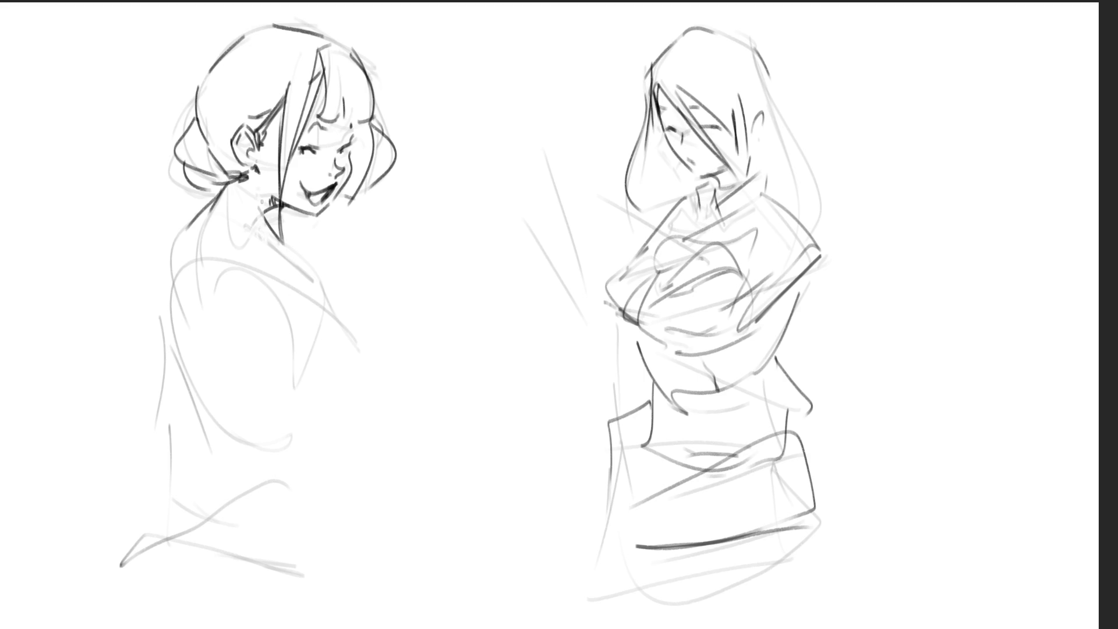
{"action": "mouse_move", "coordinate": [272, 221]}
{"action": "left_mouse_down"}
{"action": "mouse_move", "coordinate": [311, 281]}
{"action": "mouse_move", "coordinate": [305, 326]}
{"action": "left_mouse_up"}
- Pencil in the left figure's back, neck, collar, shoulder and torso side lines
{"action": "left_click_drag", "start_coordinate": [201, 209], "coordinate": [181, 232]}
{"action": "left_click_drag", "start_coordinate": [173, 238], "coordinate": [165, 274]}
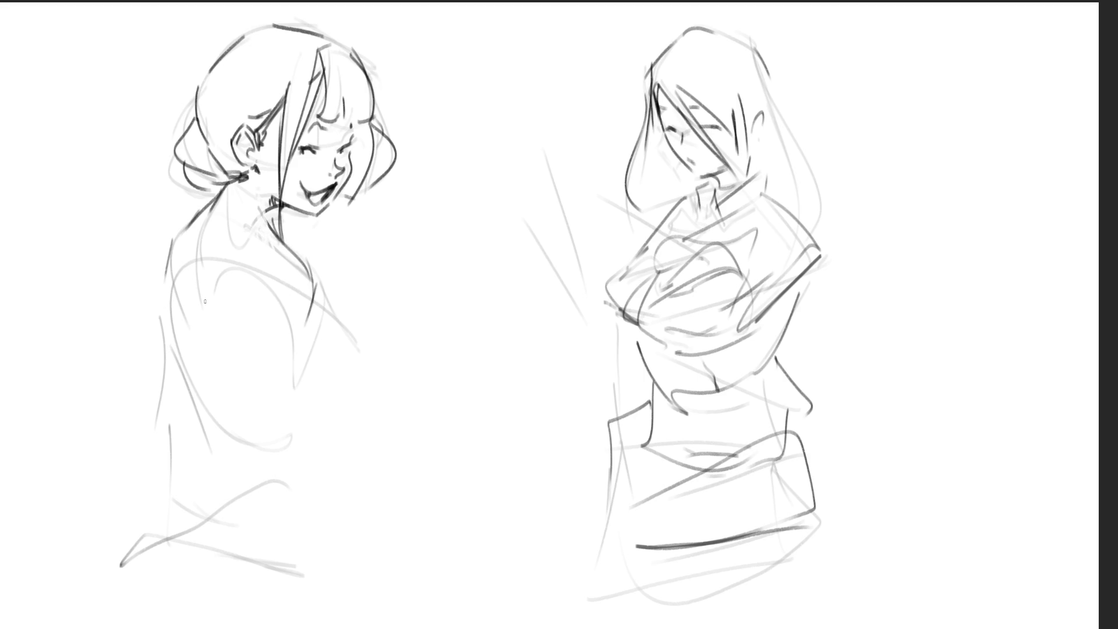
{"action": "mouse_move", "coordinate": [251, 194]}
{"action": "left_mouse_down"}
{"action": "mouse_move", "coordinate": [194, 219]}
{"action": "mouse_move", "coordinate": [292, 228]}
{"action": "left_mouse_up"}
{"action": "mouse_move", "coordinate": [199, 221]}
{"action": "left_mouse_down"}
{"action": "mouse_move", "coordinate": [285, 232]}
{"action": "mouse_move", "coordinate": [206, 231]}
{"action": "mouse_move", "coordinate": [159, 314]}
{"action": "left_mouse_up"}
{"action": "left_click_drag", "start_coordinate": [199, 269], "coordinate": [225, 388]}
{"action": "left_click_drag", "start_coordinate": [177, 348], "coordinate": [224, 410]}
{"action": "left_click_drag", "start_coordinate": [283, 379], "coordinate": [245, 415]}
{"action": "left_click_drag", "start_coordinate": [265, 404], "coordinate": [269, 412]}
- Sketch the arm, hand and lower body contours, then erase the torso lines to faint grey
{"action": "left_click_drag", "start_coordinate": [300, 250], "coordinate": [321, 264]}
{"action": "mouse_move", "coordinate": [332, 265]}
{"action": "left_mouse_down"}
{"action": "mouse_move", "coordinate": [302, 379]}
{"action": "mouse_move", "coordinate": [371, 331]}
{"action": "mouse_move", "coordinate": [309, 399]}
{"action": "left_mouse_up"}
{"action": "left_click_drag", "start_coordinate": [365, 314], "coordinate": [377, 353]}
{"action": "left_click_drag", "start_coordinate": [318, 393], "coordinate": [342, 381]}
{"action": "mouse_move", "coordinate": [169, 257]}
{"action": "left_mouse_down"}
{"action": "mouse_move", "coordinate": [151, 324]}
{"action": "mouse_move", "coordinate": [176, 450]}
{"action": "mouse_move", "coordinate": [319, 433]}
{"action": "left_mouse_up"}
{"action": "left_click_drag", "start_coordinate": [290, 483], "coordinate": [319, 473]}
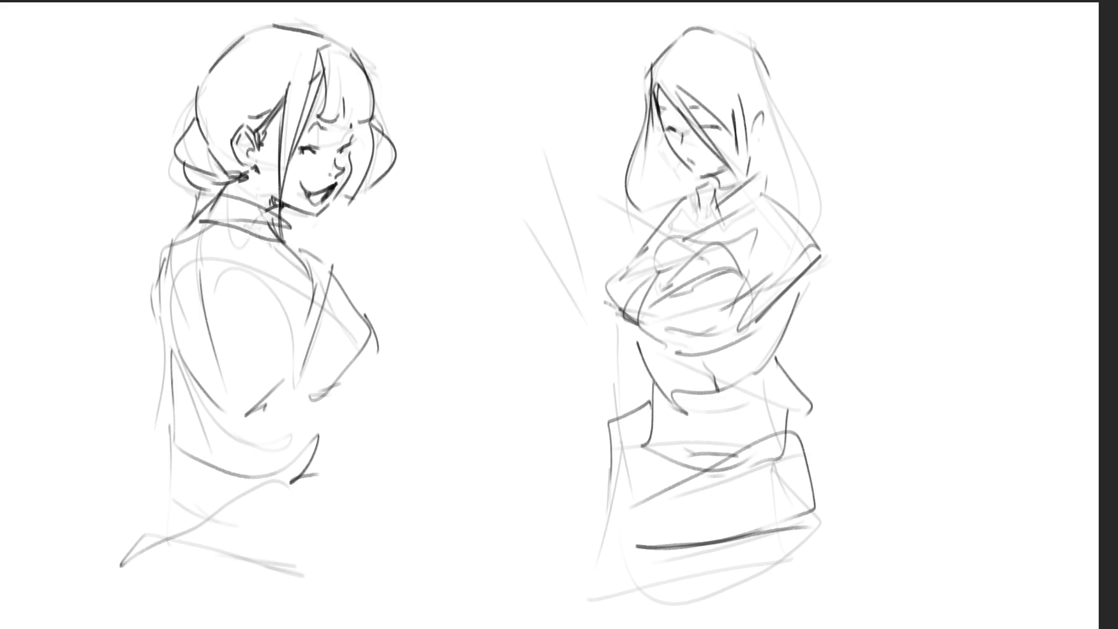
{"action": "mouse_move", "coordinate": [487, 312]}
{"action": "left_mouse_down"}
{"action": "mouse_move", "coordinate": [175, 337]}
{"action": "mouse_move", "coordinate": [349, 424]}
{"action": "mouse_move", "coordinate": [333, 467]}
{"action": "mouse_move", "coordinate": [205, 324]}
{"action": "left_mouse_up"}
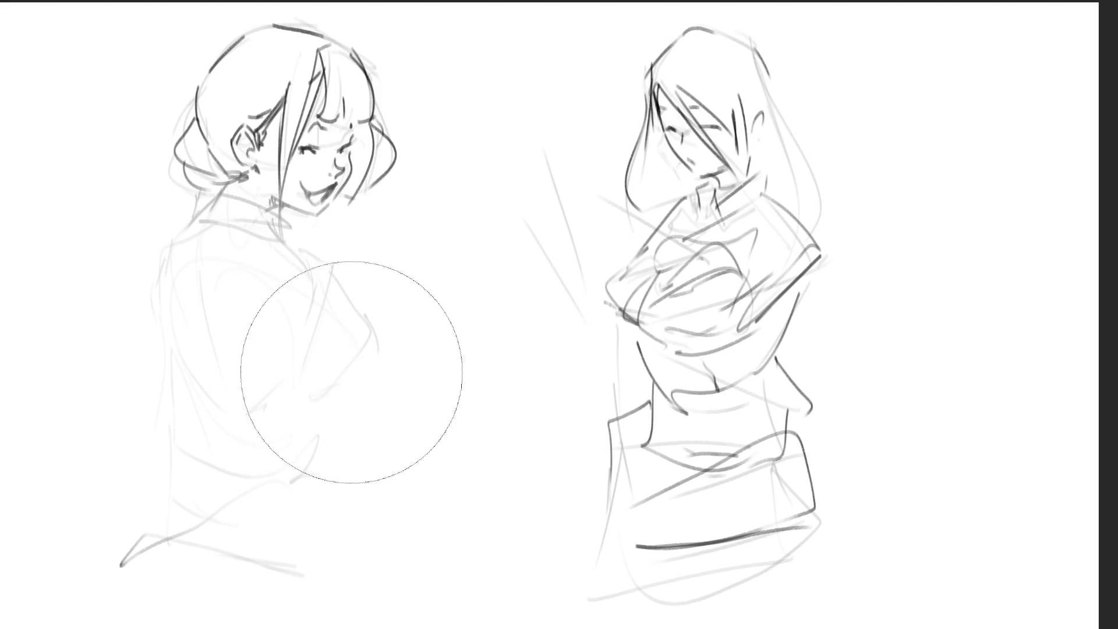
- Fade the remaining lower strokes and ink the collar, shoulder line and back curve
{"action": "mouse_move", "coordinate": [369, 384]}
{"action": "left_mouse_down"}
{"action": "mouse_move", "coordinate": [165, 282]}
{"action": "mouse_move", "coordinate": [120, 522]}
{"action": "left_mouse_up"}
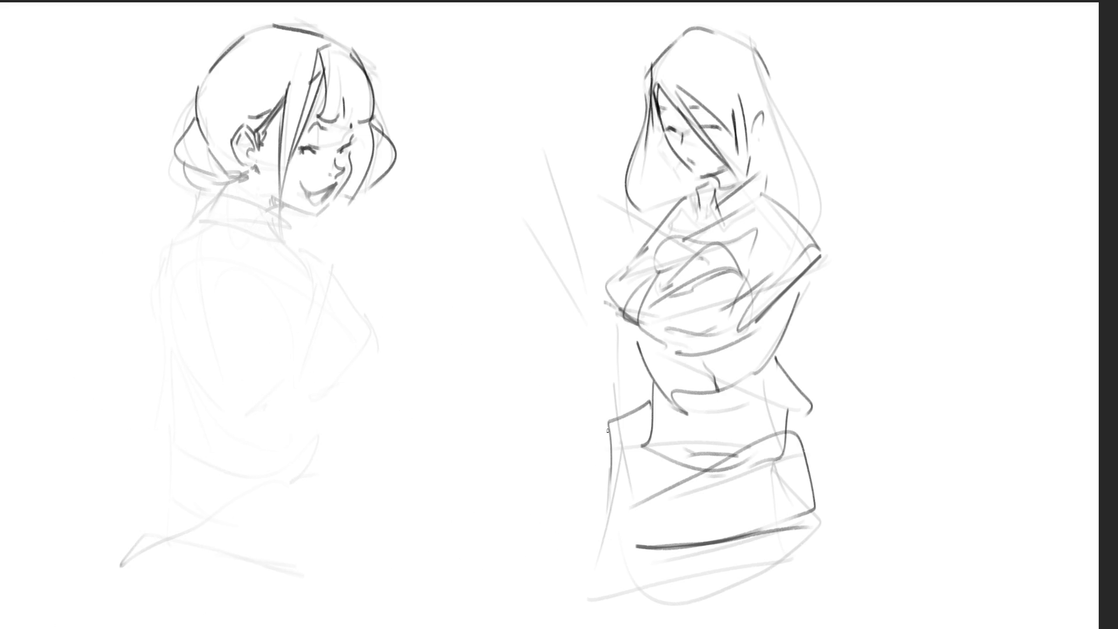
{"action": "left_click_drag", "start_coordinate": [219, 184], "coordinate": [205, 211]}
{"action": "mouse_move", "coordinate": [220, 182]}
{"action": "left_mouse_down"}
{"action": "mouse_move", "coordinate": [257, 199]}
{"action": "mouse_move", "coordinate": [256, 228]}
{"action": "mouse_move", "coordinate": [265, 213]}
{"action": "mouse_move", "coordinate": [277, 230]}
{"action": "left_mouse_up"}
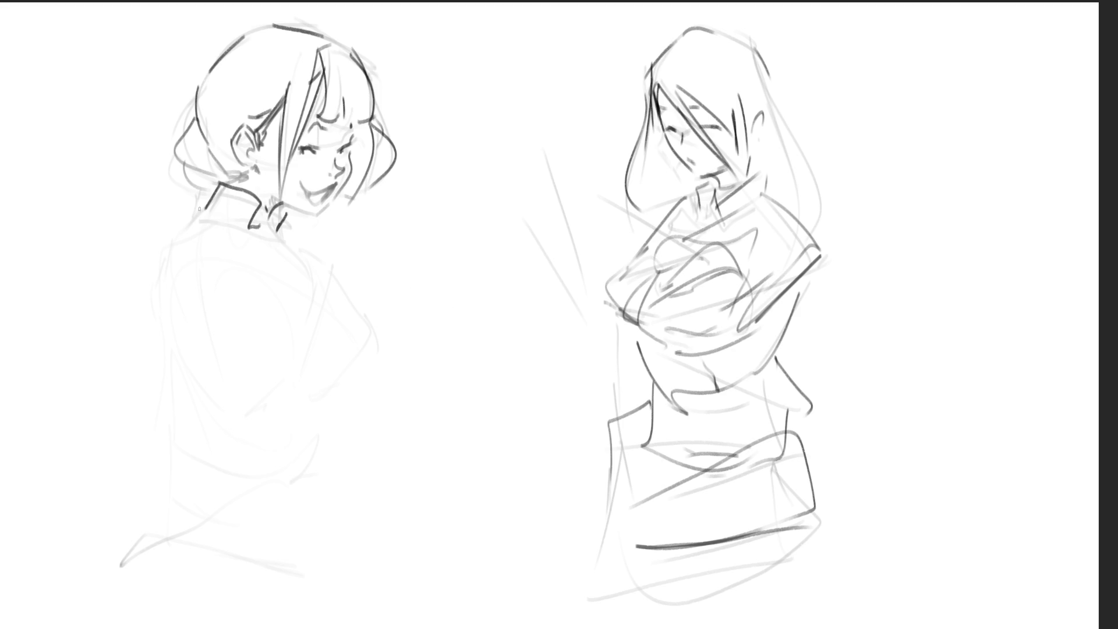
{"action": "mouse_move", "coordinate": [200, 205]}
{"action": "left_mouse_down"}
{"action": "mouse_move", "coordinate": [263, 222]}
{"action": "mouse_move", "coordinate": [188, 222]}
{"action": "mouse_move", "coordinate": [154, 262]}
{"action": "left_mouse_up"}
{"action": "left_click_drag", "start_coordinate": [189, 214], "coordinate": [250, 236]}
{"action": "mouse_move", "coordinate": [165, 249]}
{"action": "left_mouse_down"}
{"action": "mouse_move", "coordinate": [194, 321]}
{"action": "mouse_move", "coordinate": [250, 228]}
{"action": "left_mouse_up"}
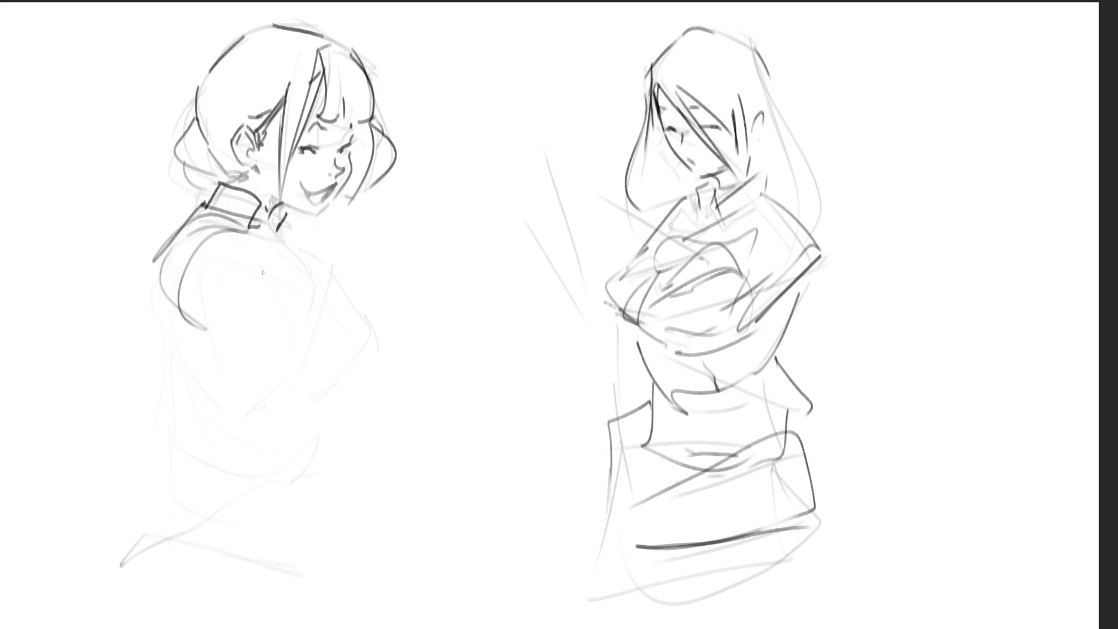
- Ink the shoulder curve and the arm's upper and lower contours extending right
{"action": "left_click_drag", "start_coordinate": [194, 316], "coordinate": [263, 350]}
{"action": "mouse_move", "coordinate": [219, 324]}
{"action": "left_mouse_down"}
{"action": "mouse_move", "coordinate": [203, 289]}
{"action": "mouse_move", "coordinate": [267, 257]}
{"action": "mouse_move", "coordinate": [223, 327]}
{"action": "left_mouse_up"}
{"action": "left_click_drag", "start_coordinate": [265, 268], "coordinate": [303, 272]}
{"action": "mouse_move", "coordinate": [246, 336]}
{"action": "left_mouse_down"}
{"action": "mouse_move", "coordinate": [297, 282]}
{"action": "mouse_move", "coordinate": [314, 313]}
{"action": "left_mouse_up"}
{"action": "left_click_drag", "start_coordinate": [256, 345], "coordinate": [333, 345]}
{"action": "left_click_drag", "start_coordinate": [291, 281], "coordinate": [329, 311]}
{"action": "key", "text": "ctrl+z"}
{"action": "key", "text": "ctrl+z"}
{"action": "left_click_drag", "start_coordinate": [240, 319], "coordinate": [296, 359]}
{"action": "mouse_move", "coordinate": [287, 281]}
{"action": "left_mouse_down"}
{"action": "mouse_move", "coordinate": [239, 319]}
{"action": "mouse_move", "coordinate": [317, 300]}
{"action": "left_mouse_up"}
{"action": "left_click_drag", "start_coordinate": [297, 354], "coordinate": [340, 348]}
{"action": "mouse_move", "coordinate": [315, 300]}
{"action": "left_mouse_down"}
{"action": "mouse_move", "coordinate": [430, 300]}
{"action": "mouse_move", "coordinate": [284, 364]}
{"action": "left_mouse_up"}
- Draw the forearm and hand with raised fingers and thumb
{"action": "mouse_move", "coordinate": [425, 297]}
{"action": "left_mouse_down"}
{"action": "mouse_move", "coordinate": [373, 347]}
{"action": "mouse_move", "coordinate": [488, 277]}
{"action": "mouse_move", "coordinate": [461, 307]}
{"action": "left_mouse_up"}
{"action": "left_click", "coordinate": [466, 293]}
{"action": "mouse_move", "coordinate": [456, 200]}
{"action": "left_mouse_down"}
{"action": "mouse_move", "coordinate": [458, 248]}
{"action": "mouse_move", "coordinate": [477, 238]}
{"action": "left_mouse_up"}
{"action": "left_click_drag", "start_coordinate": [472, 244], "coordinate": [497, 281]}
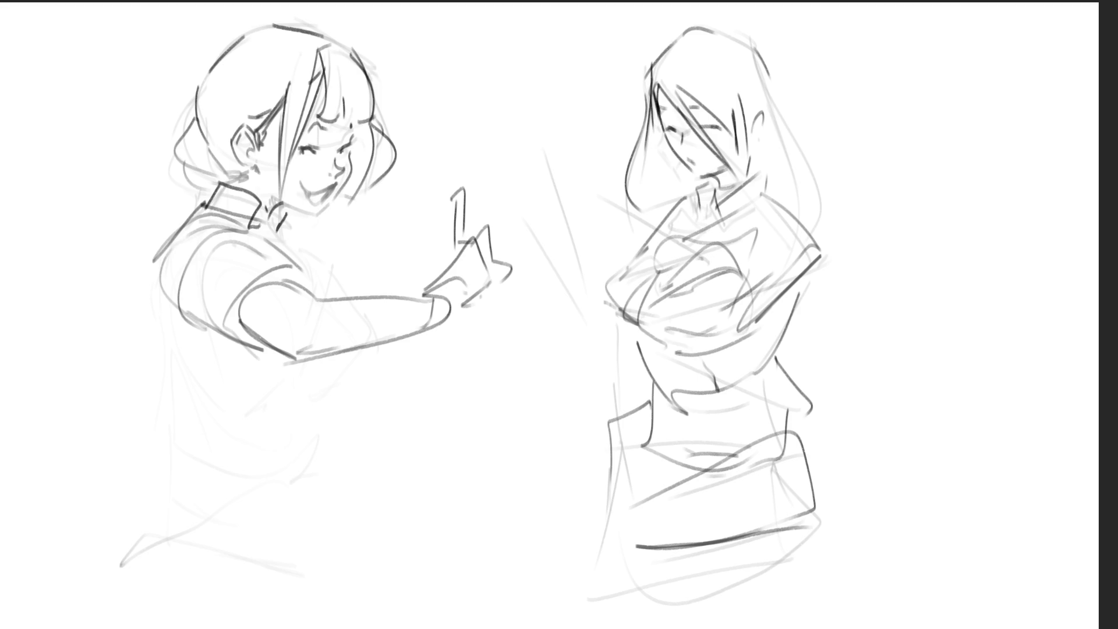
- Add collar zigzag detail, the jaw line, letters beside the hand, and the shoulder and torso edge
{"action": "mouse_move", "coordinate": [261, 204]}
{"action": "left_mouse_down"}
{"action": "mouse_move", "coordinate": [272, 236]}
{"action": "mouse_move", "coordinate": [283, 217]}
{"action": "mouse_move", "coordinate": [289, 246]}
{"action": "left_mouse_up"}
{"action": "mouse_move", "coordinate": [299, 221]}
{"action": "left_mouse_down"}
{"action": "mouse_move", "coordinate": [291, 241]}
{"action": "mouse_move", "coordinate": [305, 254]}
{"action": "mouse_move", "coordinate": [305, 224]}
{"action": "mouse_move", "coordinate": [343, 214]}
{"action": "left_mouse_up"}
{"action": "left_click_drag", "start_coordinate": [352, 208], "coordinate": [352, 239]}
{"action": "mouse_move", "coordinate": [356, 228]}
{"action": "left_mouse_down"}
{"action": "mouse_move", "coordinate": [386, 211]}
{"action": "mouse_move", "coordinate": [415, 230]}
{"action": "mouse_move", "coordinate": [398, 252]}
{"action": "left_mouse_up"}
{"action": "left_click_drag", "start_coordinate": [413, 217], "coordinate": [440, 223]}
{"action": "left_click_drag", "start_coordinate": [299, 276], "coordinate": [303, 254]}
{"action": "mouse_move", "coordinate": [162, 245]}
{"action": "left_mouse_down"}
{"action": "mouse_move", "coordinate": [146, 308]}
{"action": "mouse_move", "coordinate": [195, 337]}
{"action": "mouse_move", "coordinate": [259, 351]}
{"action": "left_mouse_up"}
{"action": "left_click_drag", "start_coordinate": [259, 353], "coordinate": [233, 384]}
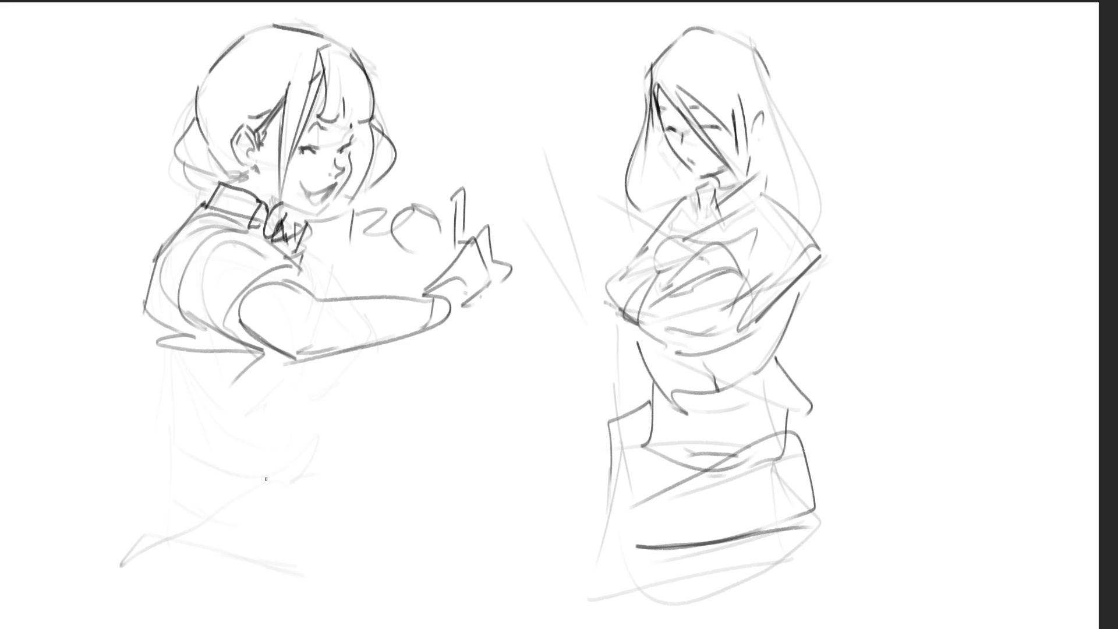
- Hatch blush on both cheeks and draw a bow at the collar
{"action": "left_click_drag", "start_coordinate": [300, 155], "coordinate": [296, 169]}
{"action": "left_click_drag", "start_coordinate": [306, 157], "coordinate": [308, 171]}
{"action": "left_click_drag", "start_coordinate": [319, 156], "coordinate": [316, 166]}
{"action": "mouse_move", "coordinate": [324, 156]}
{"action": "left_mouse_down"}
{"action": "mouse_move", "coordinate": [321, 166]}
{"action": "mouse_move", "coordinate": [341, 165]}
{"action": "left_mouse_up"}
{"action": "mouse_move", "coordinate": [284, 201]}
{"action": "left_mouse_down"}
{"action": "mouse_move", "coordinate": [304, 219]}
{"action": "mouse_move", "coordinate": [330, 199]}
{"action": "left_mouse_up"}
{"action": "key", "text": "ctrl+z"}
- Ink the side and diagonal torso contours under the arm, then fade the right figure's sketch lines
{"action": "left_click_drag", "start_coordinate": [203, 441], "coordinate": [294, 358]}
{"action": "left_click_drag", "start_coordinate": [222, 475], "coordinate": [299, 358]}
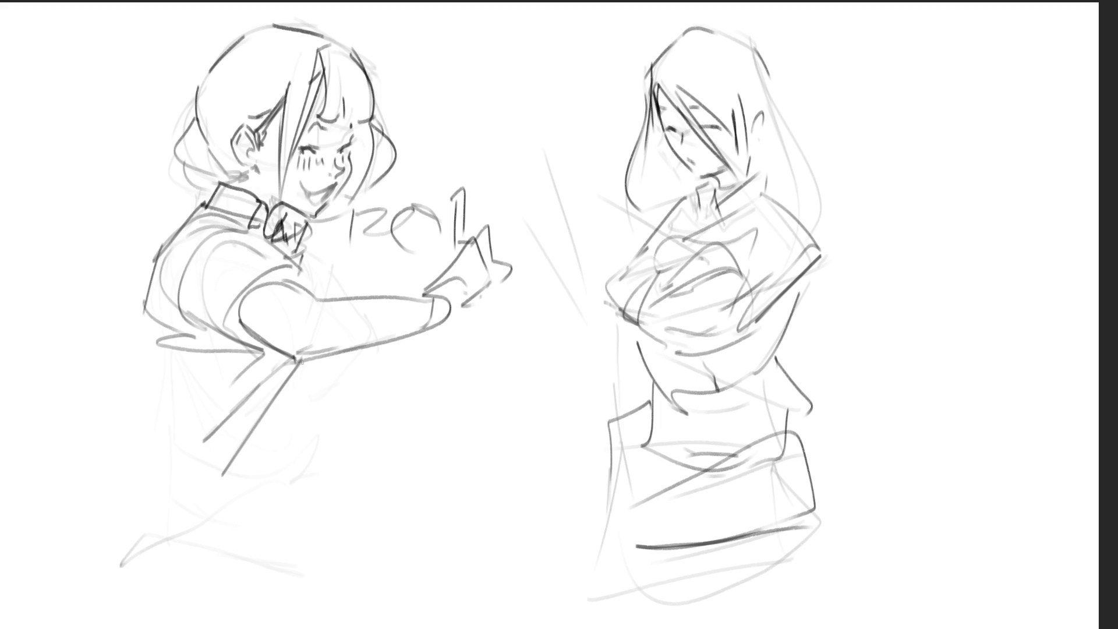
{"action": "mouse_move", "coordinate": [142, 300]}
{"action": "left_mouse_down"}
{"action": "mouse_move", "coordinate": [167, 438]}
{"action": "mouse_move", "coordinate": [271, 402]}
{"action": "mouse_move", "coordinate": [251, 492]}
{"action": "mouse_move", "coordinate": [232, 492]}
{"action": "left_mouse_up"}
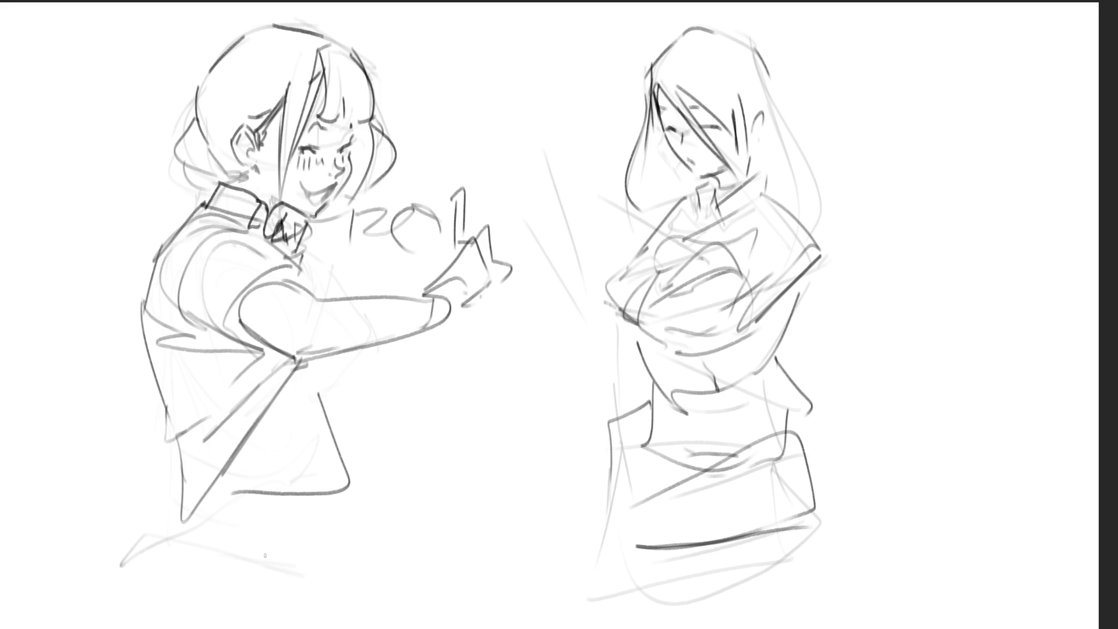
{"action": "left_click_drag", "start_coordinate": [374, 415], "coordinate": [293, 608]}
{"action": "left_click_drag", "start_coordinate": [201, 488], "coordinate": [318, 492]}
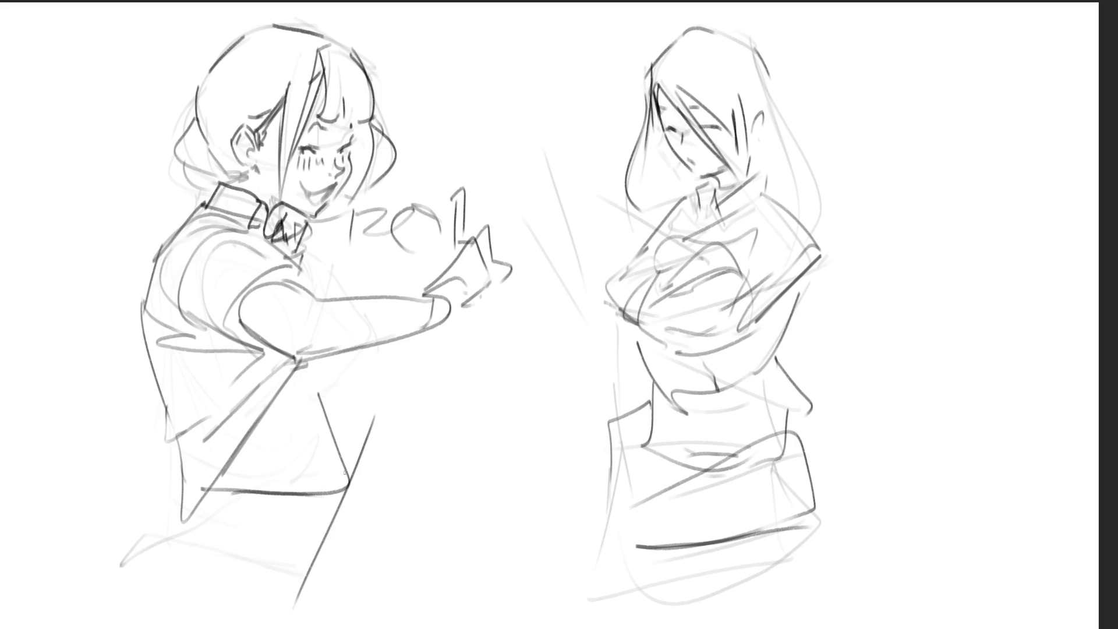
{"action": "mouse_move", "coordinate": [313, 353]}
{"action": "left_mouse_down"}
{"action": "mouse_move", "coordinate": [365, 434]}
{"action": "mouse_move", "coordinate": [339, 516]}
{"action": "left_mouse_up"}
{"action": "left_click_drag", "start_coordinate": [369, 430], "coordinate": [406, 533]}
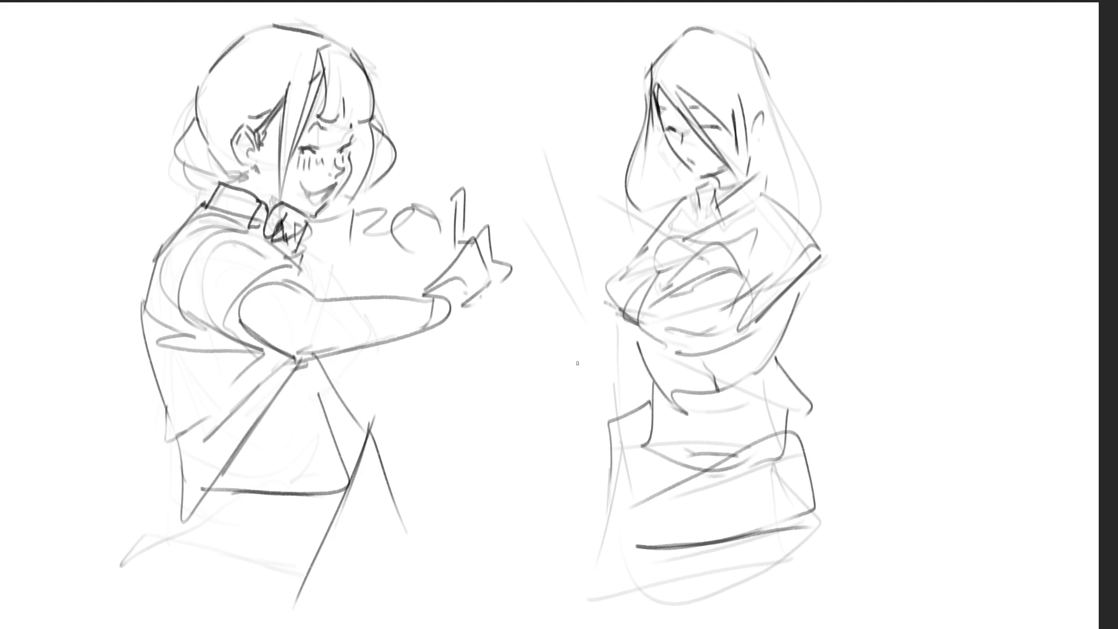
{"action": "mouse_move", "coordinate": [579, 301]}
{"action": "left_mouse_down"}
{"action": "mouse_move", "coordinate": [674, 212]}
{"action": "mouse_move", "coordinate": [661, 50]}
{"action": "mouse_move", "coordinate": [637, 237]}
{"action": "mouse_move", "coordinate": [616, 176]}
{"action": "mouse_move", "coordinate": [599, 6]}
{"action": "mouse_move", "coordinate": [303, 3]}
{"action": "mouse_move", "coordinate": [25, 512]}
{"action": "mouse_move", "coordinate": [911, 381]}
{"action": "left_mouse_up"}
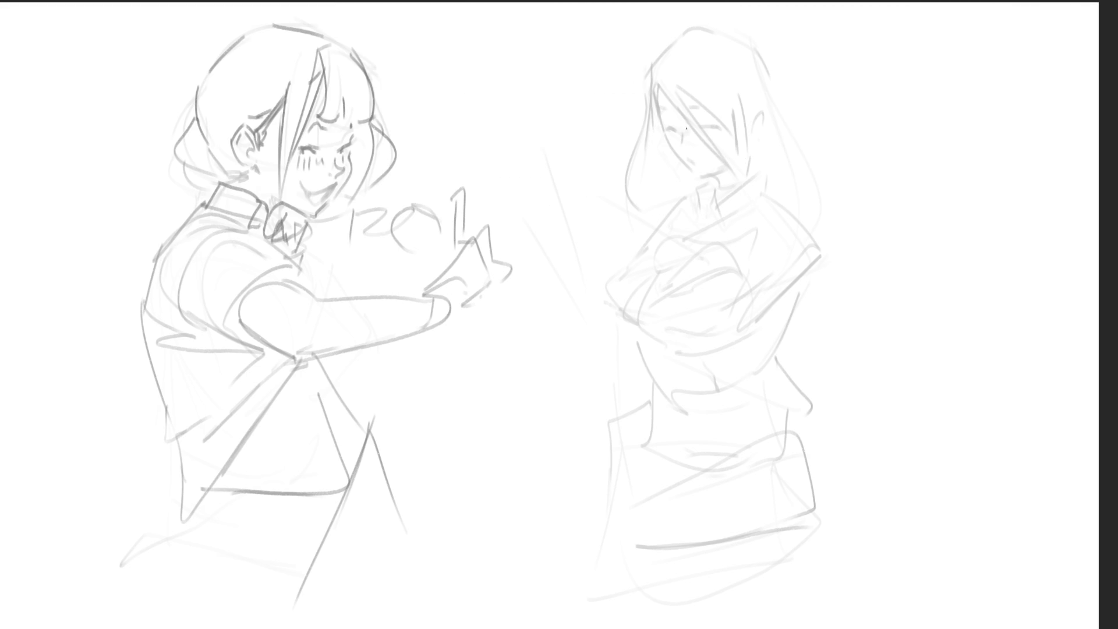
- Ink the right figure's closed eye and eyebrow, undoing and redoing stray strokes
{"action": "left_click_drag", "start_coordinate": [670, 126], "coordinate": [679, 133]}
{"action": "left_click_drag", "start_coordinate": [698, 128], "coordinate": [711, 132]}
{"action": "mouse_move", "coordinate": [691, 114]}
{"action": "left_mouse_down"}
{"action": "mouse_move", "coordinate": [711, 109]}
{"action": "mouse_move", "coordinate": [685, 145]}
{"action": "mouse_move", "coordinate": [703, 162]}
{"action": "left_mouse_up"}
{"action": "key", "text": "ctrl+z"}
{"action": "key", "text": "ctrl+z"}
{"action": "key", "text": "ctrl+z"}
{"action": "key", "text": "ctrl+z"}
{"action": "left_click_drag", "start_coordinate": [658, 116], "coordinate": [687, 170]}
{"action": "key", "text": "ctrl+z"}
{"action": "left_click_drag", "start_coordinate": [662, 125], "coordinate": [689, 168]}
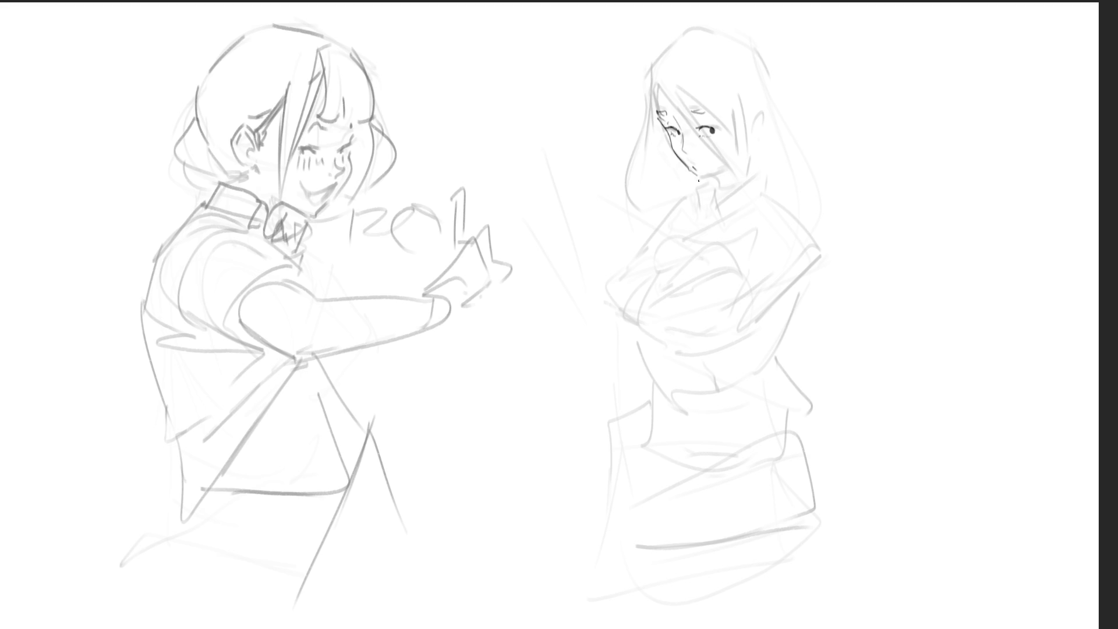
- Ink her jaw line up along the cheek
{"action": "mouse_move", "coordinate": [702, 183]}
{"action": "left_mouse_down"}
{"action": "mouse_move", "coordinate": [742, 165]}
{"action": "mouse_move", "coordinate": [731, 170]}
{"action": "left_mouse_up"}
{"action": "left_click_drag", "start_coordinate": [716, 177], "coordinate": [748, 139]}
{"action": "mouse_move", "coordinate": [671, 115]}
{"action": "left_mouse_down"}
{"action": "mouse_move", "coordinate": [679, 123]}
{"action": "mouse_move", "coordinate": [662, 82]}
{"action": "mouse_move", "coordinate": [671, 58]}
{"action": "mouse_move", "coordinate": [725, 31]}
{"action": "mouse_move", "coordinate": [741, 47]}
{"action": "left_mouse_up"}
{"action": "key", "text": "ctrl+z"}
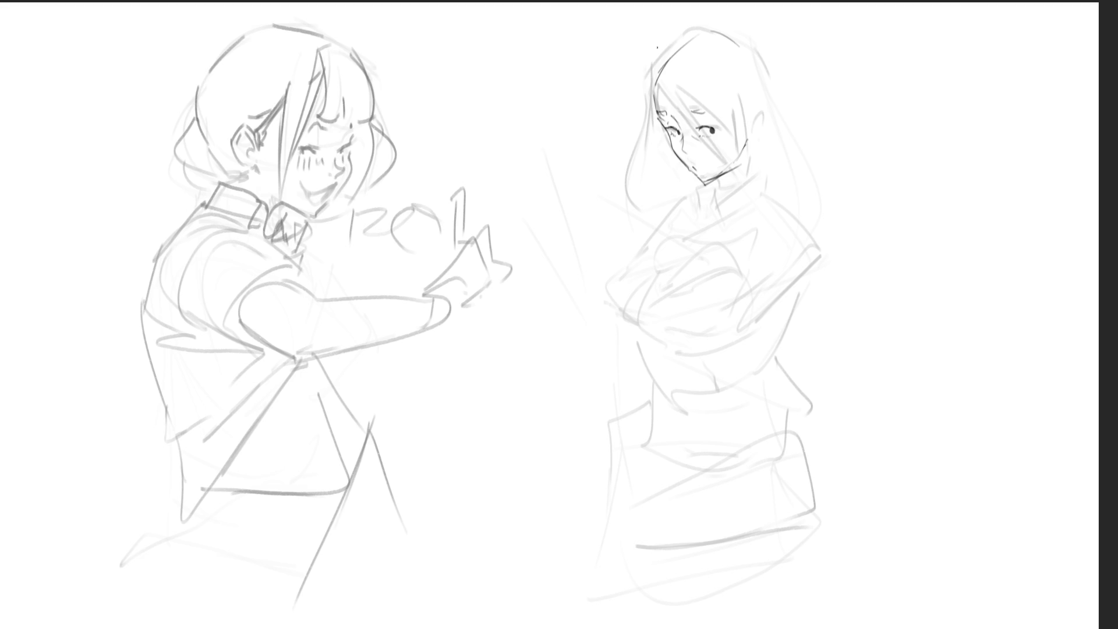
- Settle a diagonal hair strand from forehead across the eye, plus thin lines beside the face
{"action": "left_click_drag", "start_coordinate": [656, 89], "coordinate": [694, 123]}
{"action": "key", "text": "ctrl+z"}
{"action": "mouse_move", "coordinate": [658, 89]}
{"action": "left_mouse_down"}
{"action": "mouse_move", "coordinate": [746, 129]}
{"action": "mouse_move", "coordinate": [734, 131]}
{"action": "left_mouse_up"}
{"action": "left_click_drag", "start_coordinate": [670, 83], "coordinate": [716, 127]}
{"action": "key", "text": "ctrl+z"}
{"action": "mouse_move", "coordinate": [662, 87]}
{"action": "left_mouse_down"}
{"action": "mouse_move", "coordinate": [691, 121]}
{"action": "mouse_move", "coordinate": [714, 116]}
{"action": "left_mouse_up"}
{"action": "key", "text": "ctrl+z"}
{"action": "left_click_drag", "start_coordinate": [666, 88], "coordinate": [734, 130]}
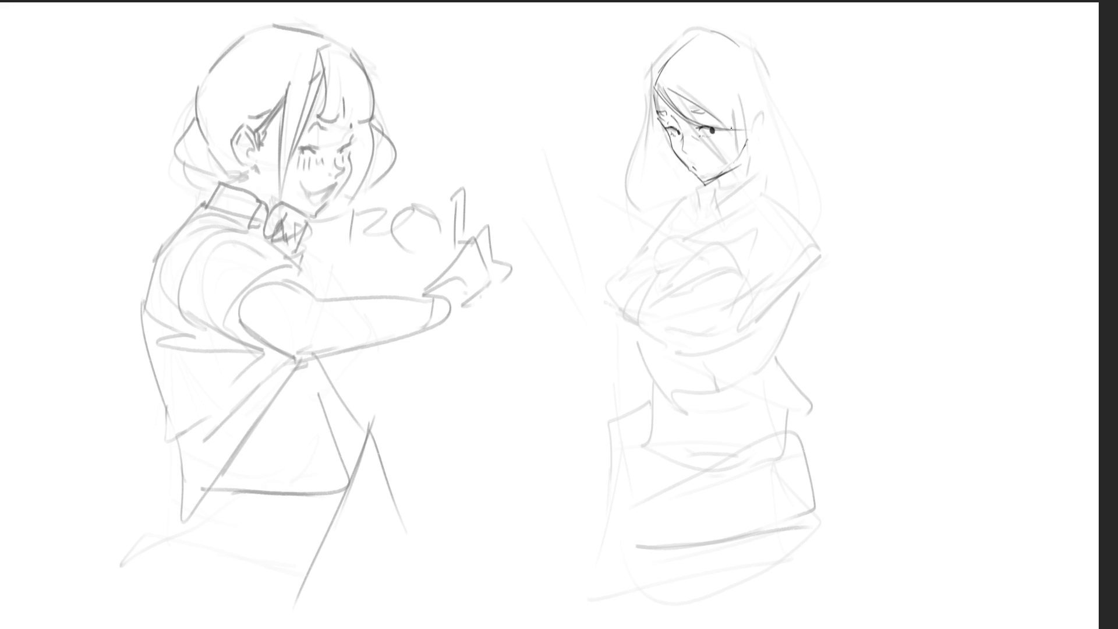
{"action": "key", "text": "ctrl+z"}
{"action": "mouse_move", "coordinate": [664, 90]}
{"action": "left_mouse_down"}
{"action": "mouse_move", "coordinate": [765, 119]}
{"action": "mouse_move", "coordinate": [757, 136]}
{"action": "mouse_move", "coordinate": [728, 129]}
{"action": "mouse_move", "coordinate": [735, 146]}
{"action": "left_mouse_up"}
{"action": "mouse_move", "coordinate": [742, 94]}
{"action": "left_mouse_down"}
{"action": "mouse_move", "coordinate": [736, 213]}
{"action": "mouse_move", "coordinate": [750, 117]}
{"action": "left_mouse_up"}
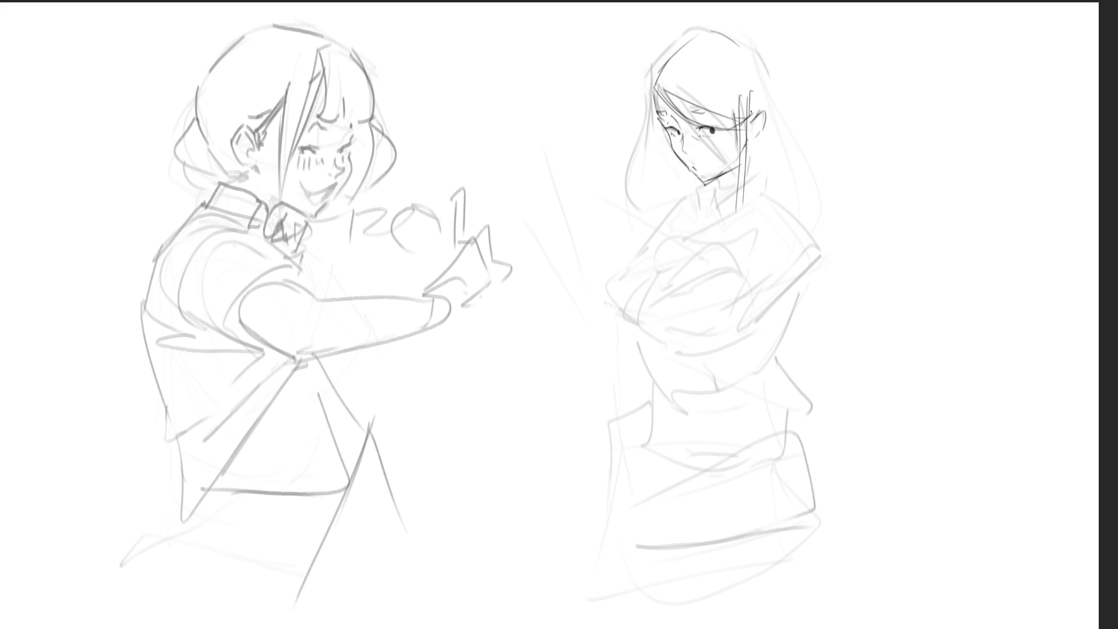
- Ink long hair strands down both sides and diagonally across the right girl's face
{"action": "left_click_drag", "start_coordinate": [701, 37], "coordinate": [653, 72]}
{"action": "mouse_move", "coordinate": [752, 54]}
{"action": "left_mouse_down"}
{"action": "mouse_move", "coordinate": [786, 123]}
{"action": "mouse_move", "coordinate": [774, 187]}
{"action": "left_mouse_up"}
{"action": "left_click_drag", "start_coordinate": [783, 88], "coordinate": [785, 198]}
{"action": "left_click_drag", "start_coordinate": [788, 111], "coordinate": [790, 199]}
{"action": "left_click_drag", "start_coordinate": [649, 59], "coordinate": [653, 230]}
{"action": "left_click_drag", "start_coordinate": [654, 109], "coordinate": [644, 234]}
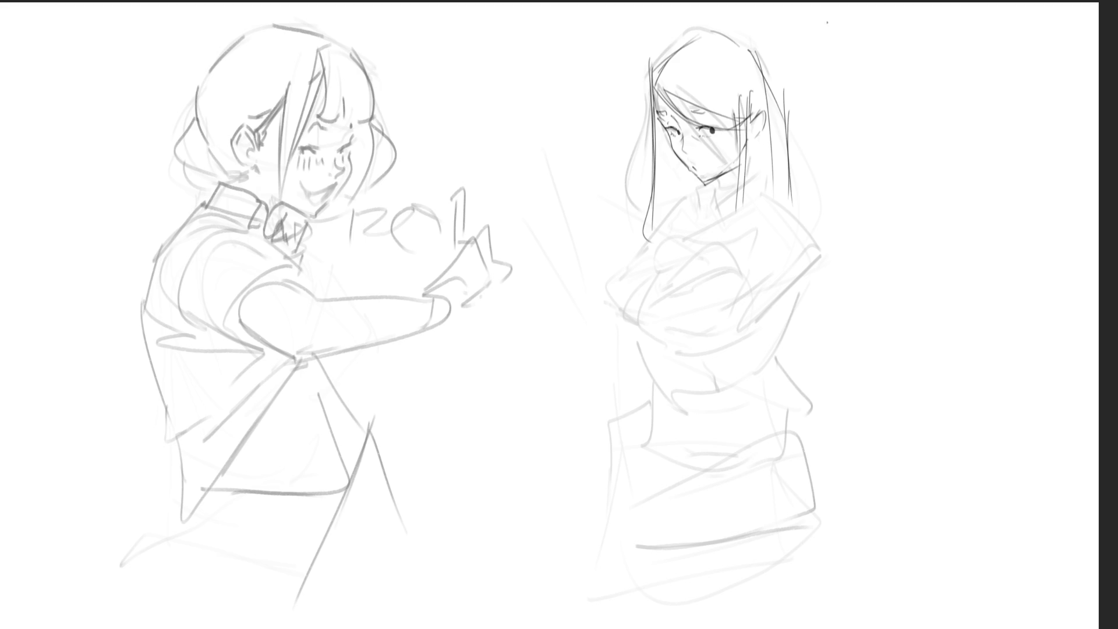
{"action": "left_click_drag", "start_coordinate": [656, 87], "coordinate": [724, 171]}
{"action": "left_click_drag", "start_coordinate": [664, 88], "coordinate": [758, 196]}
{"action": "mouse_move", "coordinate": [654, 80]}
{"action": "left_mouse_down"}
{"action": "mouse_move", "coordinate": [682, 245]}
{"action": "mouse_move", "coordinate": [670, 254]}
{"action": "left_mouse_up"}
- Ink the mouth and chin, hatch the neck shading, and add strands across the hair top
{"action": "left_click_drag", "start_coordinate": [690, 167], "coordinate": [707, 170]}
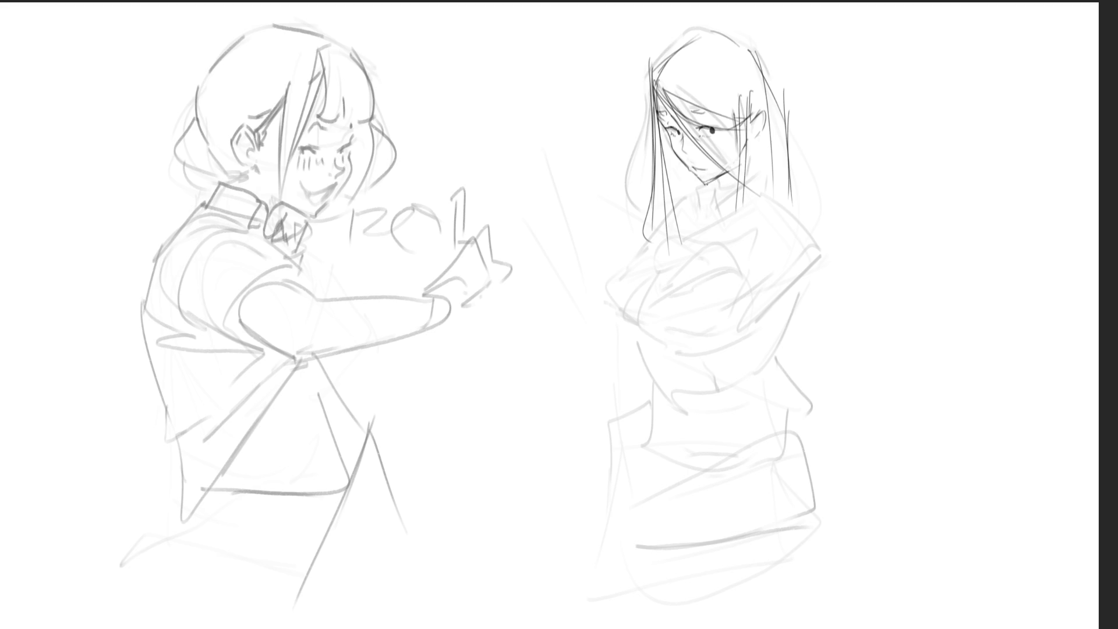
{"action": "left_click_drag", "start_coordinate": [715, 179], "coordinate": [706, 182]}
{"action": "left_click_drag", "start_coordinate": [726, 174], "coordinate": [728, 191]}
{"action": "key", "text": "ctrl+z"}
{"action": "mouse_move", "coordinate": [650, 63]}
{"action": "left_mouse_down"}
{"action": "mouse_move", "coordinate": [697, 27]}
{"action": "mouse_move", "coordinate": [760, 49]}
{"action": "mouse_move", "coordinate": [784, 122]}
{"action": "left_mouse_up"}
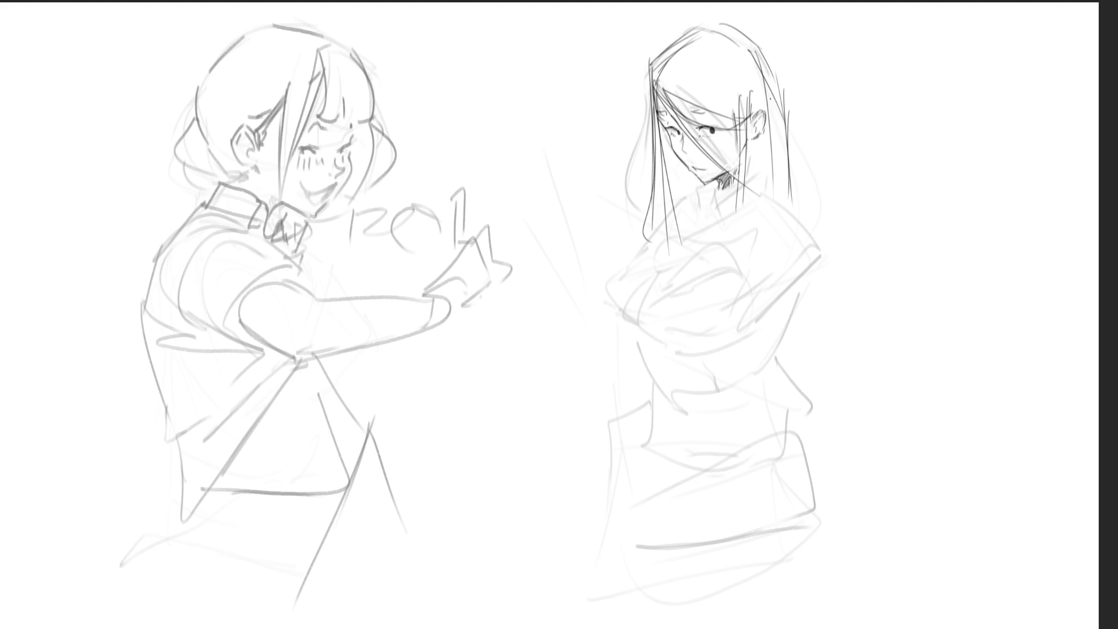
- Sketch the shirt collar, shirt front and shoulder lines
{"action": "left_click_drag", "start_coordinate": [689, 187], "coordinate": [693, 206]}
{"action": "mouse_move", "coordinate": [693, 191]}
{"action": "left_mouse_down"}
{"action": "mouse_move", "coordinate": [703, 230]}
{"action": "mouse_move", "coordinate": [712, 219]}
{"action": "left_mouse_up"}
{"action": "mouse_move", "coordinate": [704, 222]}
{"action": "left_mouse_down"}
{"action": "mouse_move", "coordinate": [712, 237]}
{"action": "mouse_move", "coordinate": [720, 215]}
{"action": "mouse_move", "coordinate": [747, 206]}
{"action": "left_mouse_up"}
{"action": "left_click_drag", "start_coordinate": [762, 165], "coordinate": [767, 184]}
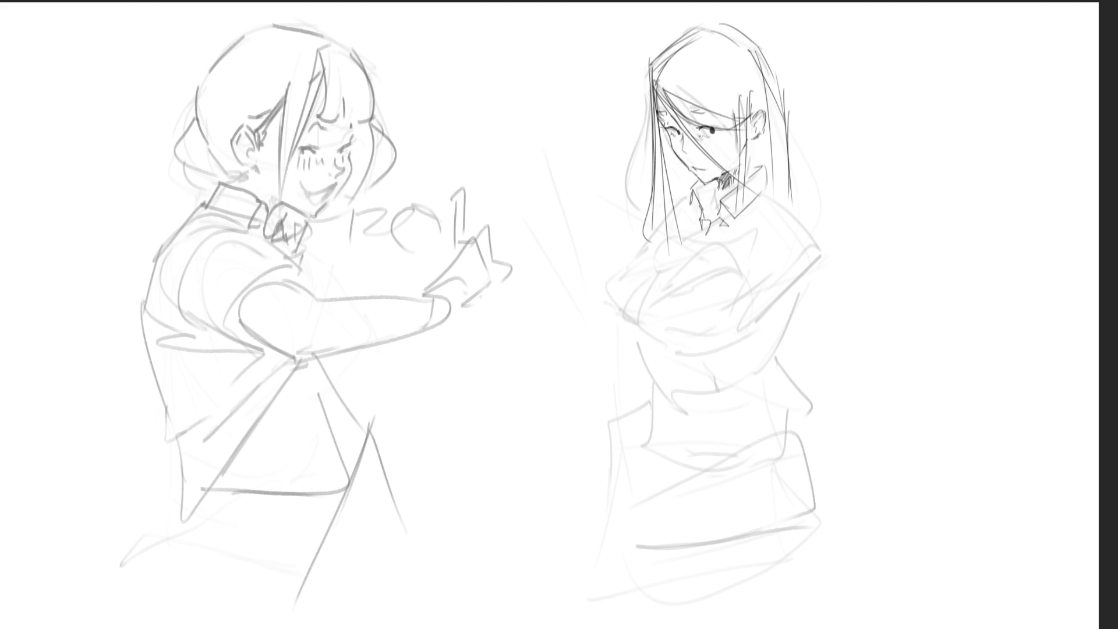
- Ink a thick dark strand down the left side of the right figure's hair
{"action": "left_click_drag", "start_coordinate": [660, 124], "coordinate": [685, 251]}
- Shape the dark strand beside the cheek and draw an earring, erasing it thinner
{"action": "mouse_move", "coordinate": [671, 154]}
{"action": "left_mouse_down"}
{"action": "mouse_move", "coordinate": [695, 179]}
{"action": "mouse_move", "coordinate": [685, 201]}
{"action": "mouse_move", "coordinate": [676, 166]}
{"action": "mouse_move", "coordinate": [678, 201]}
{"action": "mouse_move", "coordinate": [692, 167]}
{"action": "mouse_move", "coordinate": [657, 235]}
{"action": "left_mouse_up"}
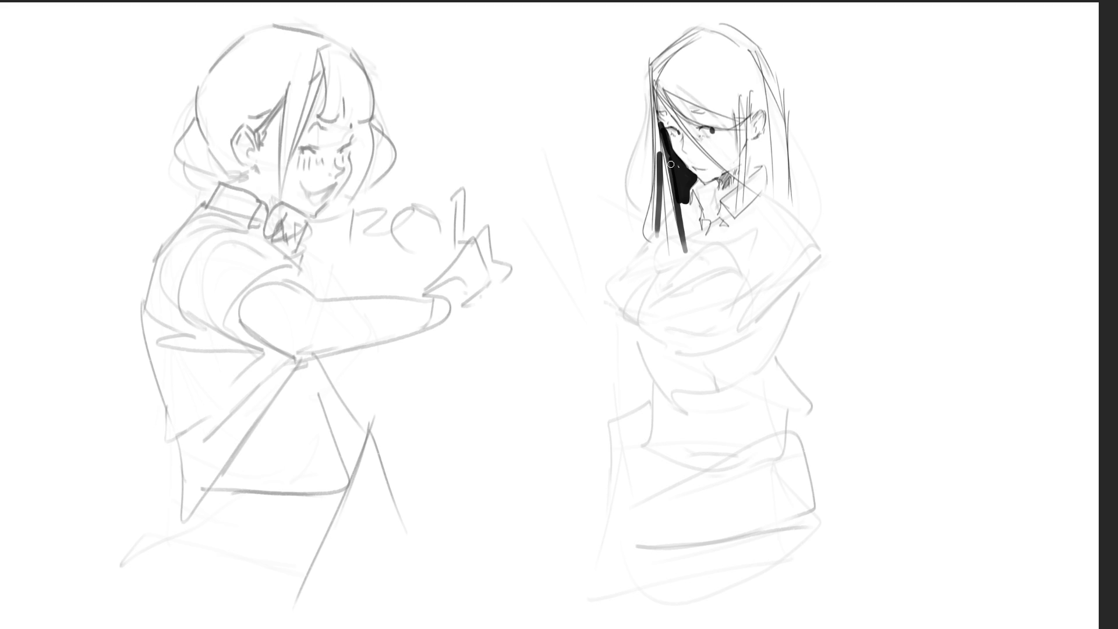
{"action": "left_click_drag", "start_coordinate": [660, 147], "coordinate": [661, 177]}
{"action": "left_click_drag", "start_coordinate": [759, 137], "coordinate": [761, 165]}
{"action": "left_click_drag", "start_coordinate": [750, 95], "coordinate": [750, 115]}
{"action": "left_click_drag", "start_coordinate": [762, 136], "coordinate": [758, 202]}
- Redraw a lighter neck line out to the shoulder and edge the black hair shadow
{"action": "left_click_drag", "start_coordinate": [751, 218], "coordinate": [750, 226]}
{"action": "left_click_drag", "start_coordinate": [765, 163], "coordinate": [762, 201]}
{"action": "left_click_drag", "start_coordinate": [763, 176], "coordinate": [751, 222]}
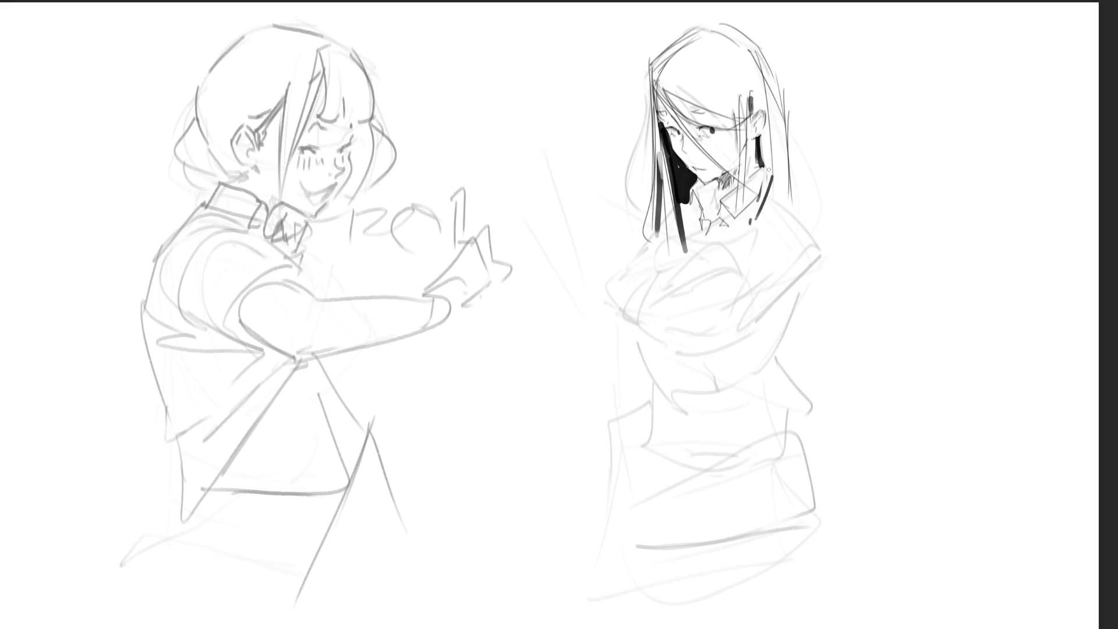
{"action": "left_click_drag", "start_coordinate": [772, 178], "coordinate": [772, 199]}
{"action": "mouse_move", "coordinate": [772, 193]}
{"action": "left_mouse_down"}
{"action": "mouse_move", "coordinate": [809, 209]}
{"action": "mouse_move", "coordinate": [822, 249]}
{"action": "left_mouse_up"}
{"action": "mouse_move", "coordinate": [695, 192]}
{"action": "left_mouse_down"}
{"action": "mouse_move", "coordinate": [693, 207]}
{"action": "mouse_move", "coordinate": [722, 176]}
{"action": "left_mouse_up"}
{"action": "left_click_drag", "start_coordinate": [670, 175], "coordinate": [667, 152]}
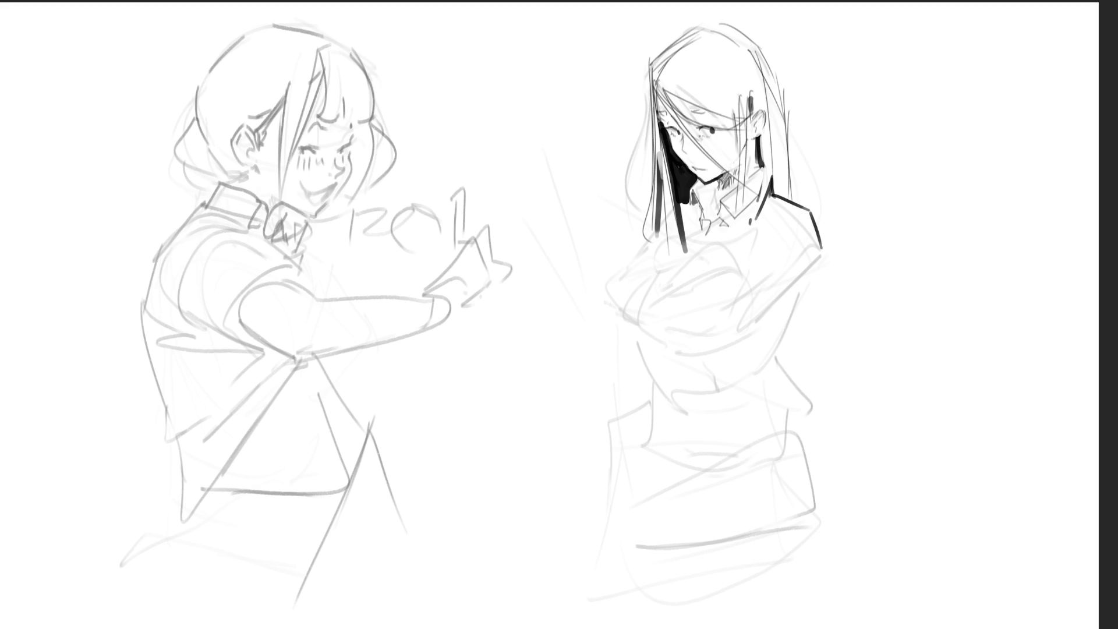
- Undo the stray hair stroke, ink the right figure's ear, then the left figure's eyes, lash, nose and smiling lips
{"action": "key", "text": "ctrl+z"}
{"action": "key", "text": "ctrl+z"}
{"action": "mouse_move", "coordinate": [752, 111]}
{"action": "left_mouse_down"}
{"action": "mouse_move", "coordinate": [764, 118]}
{"action": "mouse_move", "coordinate": [761, 140]}
{"action": "mouse_move", "coordinate": [762, 121]}
{"action": "left_mouse_up"}
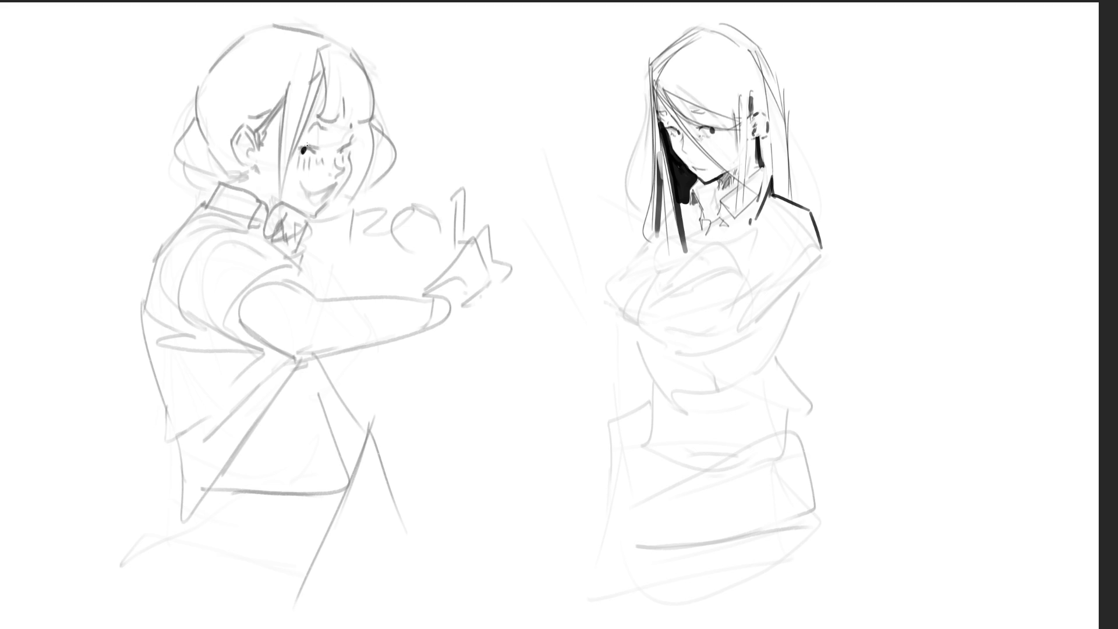
{"action": "left_click_drag", "start_coordinate": [304, 151], "coordinate": [320, 150]}
{"action": "mouse_move", "coordinate": [306, 146]}
{"action": "left_mouse_down"}
{"action": "mouse_move", "coordinate": [295, 145]}
{"action": "mouse_move", "coordinate": [324, 145]}
{"action": "mouse_move", "coordinate": [321, 123]}
{"action": "mouse_move", "coordinate": [354, 132]}
{"action": "left_mouse_up"}
{"action": "left_click_drag", "start_coordinate": [340, 150], "coordinate": [354, 152]}
{"action": "left_click_drag", "start_coordinate": [341, 151], "coordinate": [346, 169]}
{"action": "left_click_drag", "start_coordinate": [337, 172], "coordinate": [345, 177]}
{"action": "mouse_move", "coordinate": [303, 187]}
{"action": "left_mouse_down"}
{"action": "mouse_move", "coordinate": [335, 187]}
{"action": "mouse_move", "coordinate": [325, 195]}
{"action": "left_mouse_up"}
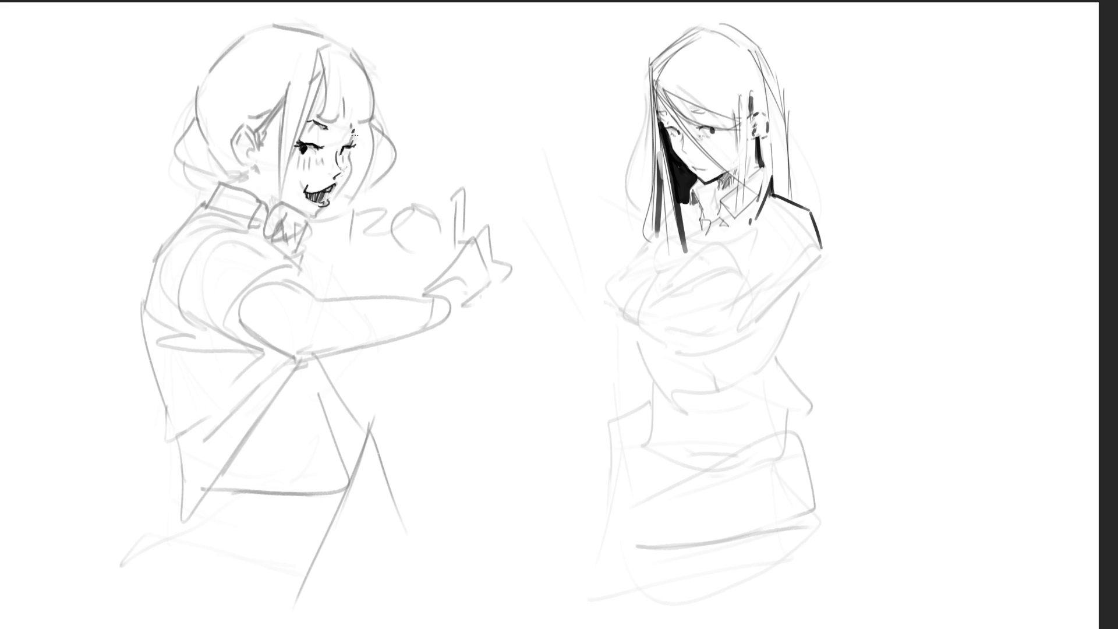
- Ink the left girl's cheek and jaw curve, redoing the stroke once
{"action": "left_click_drag", "start_coordinate": [352, 149], "coordinate": [336, 201]}
{"action": "key", "text": "ctrl+z"}
{"action": "mouse_move", "coordinate": [351, 153]}
{"action": "left_mouse_down"}
{"action": "mouse_move", "coordinate": [336, 201]}
{"action": "mouse_move", "coordinate": [317, 220]}
{"action": "mouse_move", "coordinate": [297, 213]}
{"action": "mouse_move", "coordinate": [321, 212]}
{"action": "left_mouse_up"}
{"action": "key", "text": "ctrl+z"}
- Fill the left girl's earring with solid ink and redraw the inner curl of her ear
{"action": "mouse_move", "coordinate": [253, 168]}
{"action": "left_mouse_down"}
{"action": "mouse_move", "coordinate": [240, 165]}
{"action": "mouse_move", "coordinate": [237, 127]}
{"action": "mouse_move", "coordinate": [250, 128]}
{"action": "mouse_move", "coordinate": [251, 164]}
{"action": "left_mouse_up"}
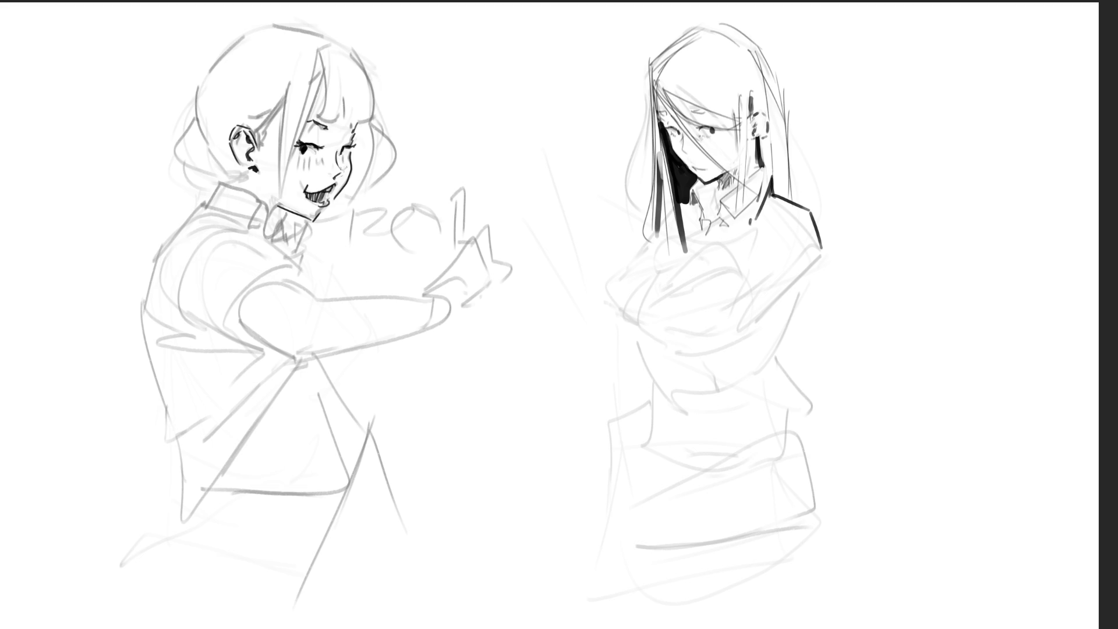
{"action": "left_click_drag", "start_coordinate": [232, 142], "coordinate": [242, 162]}
{"action": "key", "text": "ctrl+z"}
{"action": "mouse_move", "coordinate": [250, 145]}
{"action": "left_mouse_down"}
{"action": "mouse_move", "coordinate": [239, 156]}
{"action": "mouse_move", "coordinate": [248, 143]}
{"action": "left_mouse_up"}
- Add short hatching strokes beside the left girl's ear, removing the overlong ones
{"action": "left_click_drag", "start_coordinate": [257, 149], "coordinate": [266, 141]}
{"action": "left_click_drag", "start_coordinate": [254, 144], "coordinate": [267, 125]}
{"action": "mouse_move", "coordinate": [266, 124]}
{"action": "left_mouse_down"}
{"action": "mouse_move", "coordinate": [287, 108]}
{"action": "mouse_move", "coordinate": [279, 119]}
{"action": "left_mouse_up"}
{"action": "key", "text": "ctrl+z"}
{"action": "key", "text": "ctrl+z"}
{"action": "key", "text": "ctrl+z"}
{"action": "left_click_drag", "start_coordinate": [264, 126], "coordinate": [285, 112]}
{"action": "left_click_drag", "start_coordinate": [255, 172], "coordinate": [260, 180]}
- Hatch a shadow under the left girl's chin and lasso-select her head
{"action": "key", "text": "ctrl+z"}
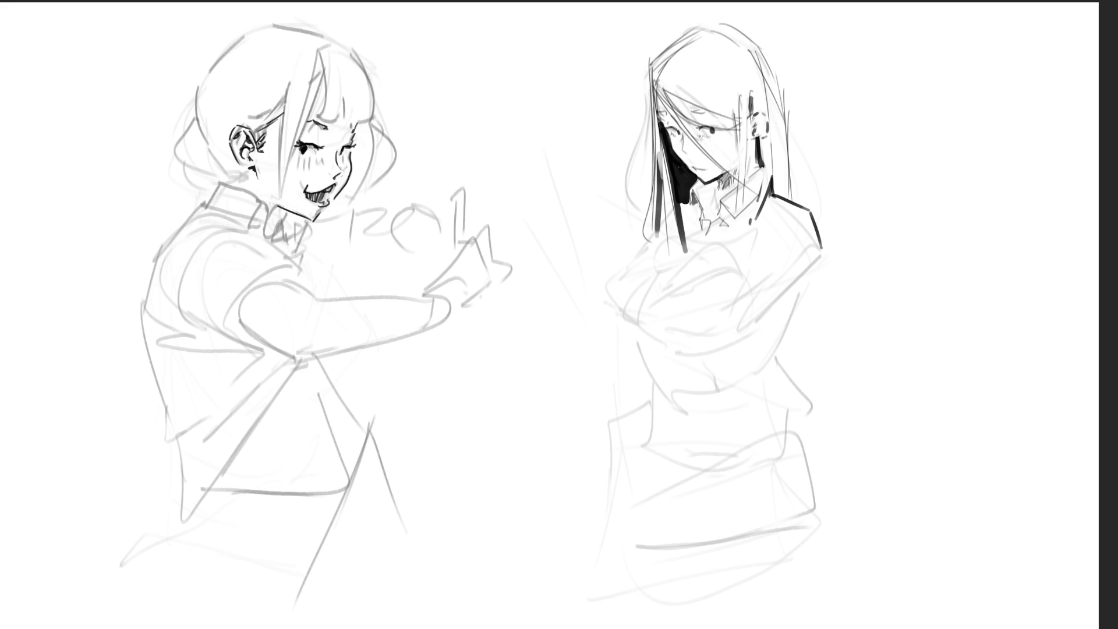
{"action": "left_click_drag", "start_coordinate": [292, 209], "coordinate": [266, 218]}
{"action": "left_click_drag", "start_coordinate": [222, 181], "coordinate": [243, 169]}
{"action": "key", "text": "ctrl+z"}
{"action": "mouse_move", "coordinate": [425, 100]}
{"action": "left_mouse_down"}
{"action": "mouse_move", "coordinate": [211, 51]}
{"action": "mouse_move", "coordinate": [166, 188]}
{"action": "mouse_move", "coordinate": [261, 196]}
{"action": "mouse_move", "coordinate": [273, 217]}
{"action": "mouse_move", "coordinate": [312, 230]}
{"action": "mouse_move", "coordinate": [460, 173]}
{"action": "left_mouse_up"}
- Free-transform the selected head with Ctrl+T to scale it up, and apply
{"action": "key", "text": "ctrl+t"}
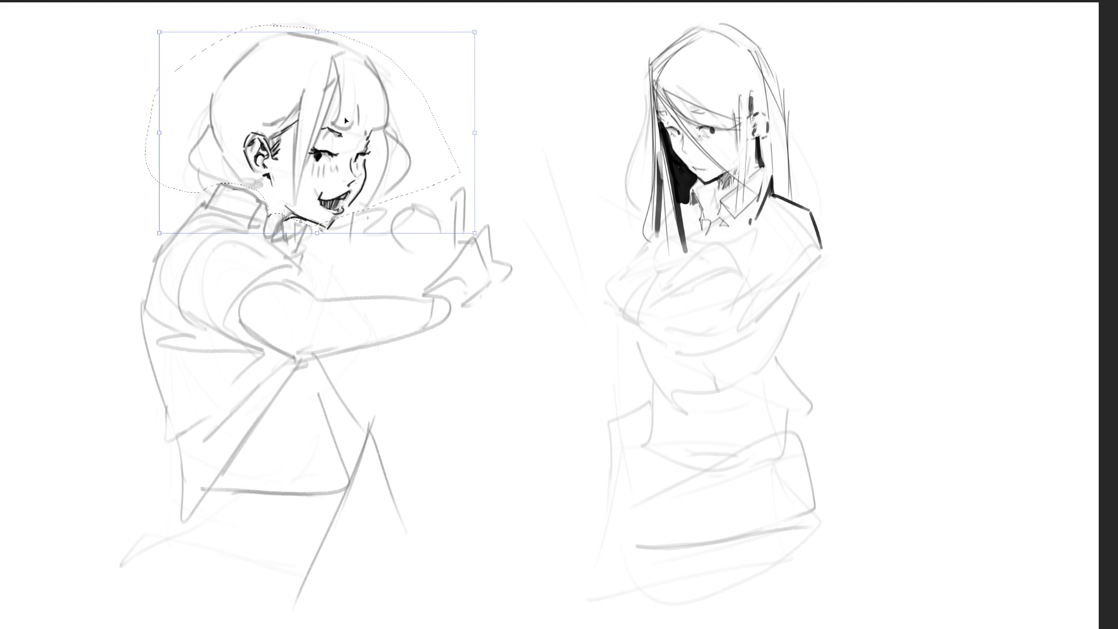
{"action": "key", "text": "Return"}
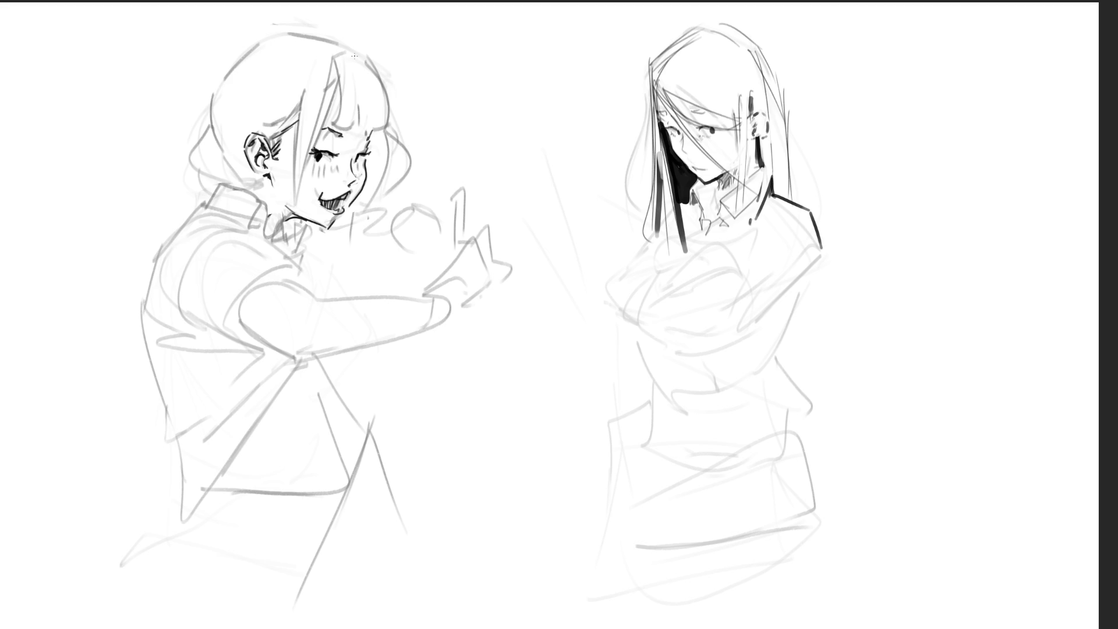
- Ink the left girl's face-side hair lines and fringe, redrawing the fringe's top edge after undoing misses
{"action": "left_click_drag", "start_coordinate": [301, 89], "coordinate": [294, 257]}
{"action": "mouse_move", "coordinate": [338, 60]}
{"action": "left_mouse_down"}
{"action": "mouse_move", "coordinate": [304, 276]}
{"action": "mouse_move", "coordinate": [329, 282]}
{"action": "left_mouse_up"}
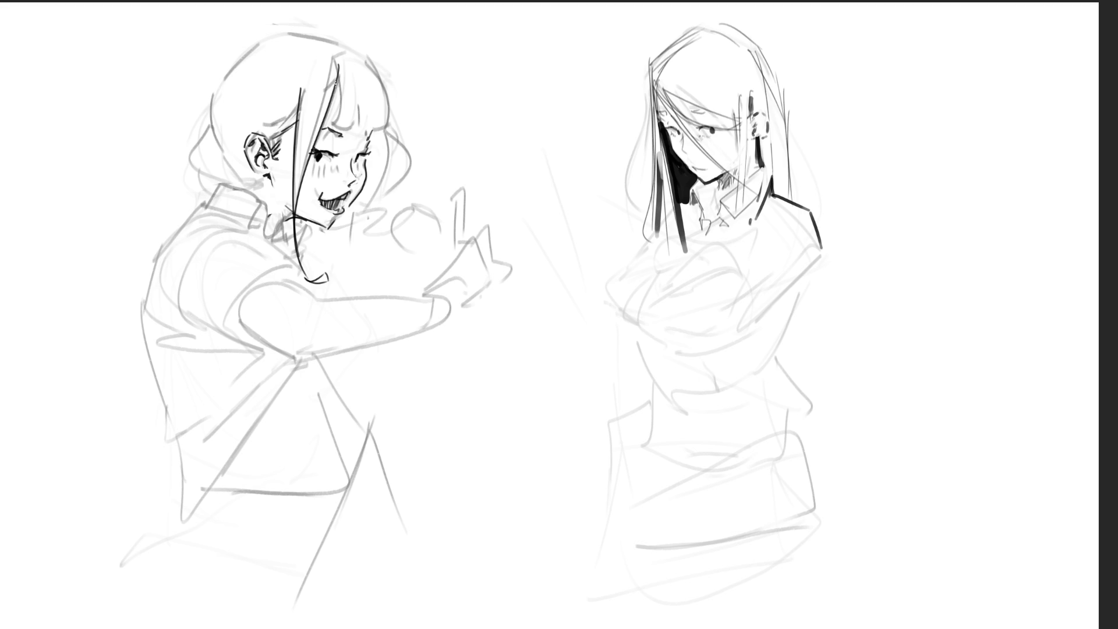
{"action": "mouse_move", "coordinate": [337, 92]}
{"action": "left_mouse_down"}
{"action": "mouse_move", "coordinate": [329, 129]}
{"action": "mouse_move", "coordinate": [382, 127]}
{"action": "left_mouse_up"}
{"action": "left_click_drag", "start_coordinate": [378, 63], "coordinate": [402, 113]}
{"action": "mouse_move", "coordinate": [335, 64]}
{"action": "left_mouse_down"}
{"action": "mouse_move", "coordinate": [380, 71]}
{"action": "mouse_move", "coordinate": [397, 118]}
{"action": "left_mouse_up"}
{"action": "key", "text": "ctrl+z"}
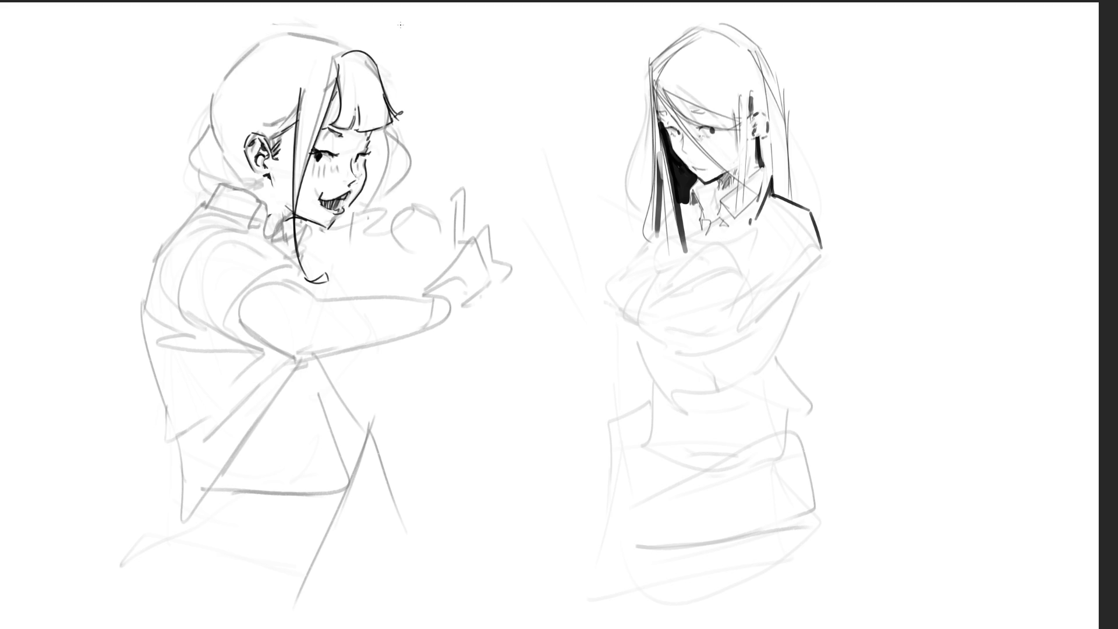
{"action": "key", "text": "ctrl+z"}
{"action": "key", "text": "ctrl+z"}
{"action": "key", "text": "ctrl+z"}
{"action": "mouse_move", "coordinate": [349, 58]}
{"action": "left_mouse_down"}
{"action": "mouse_move", "coordinate": [387, 90]}
{"action": "mouse_move", "coordinate": [389, 118]}
{"action": "left_mouse_up"}
{"action": "left_click_drag", "start_coordinate": [350, 54], "coordinate": [333, 60]}
{"action": "left_click_drag", "start_coordinate": [356, 56], "coordinate": [335, 63]}
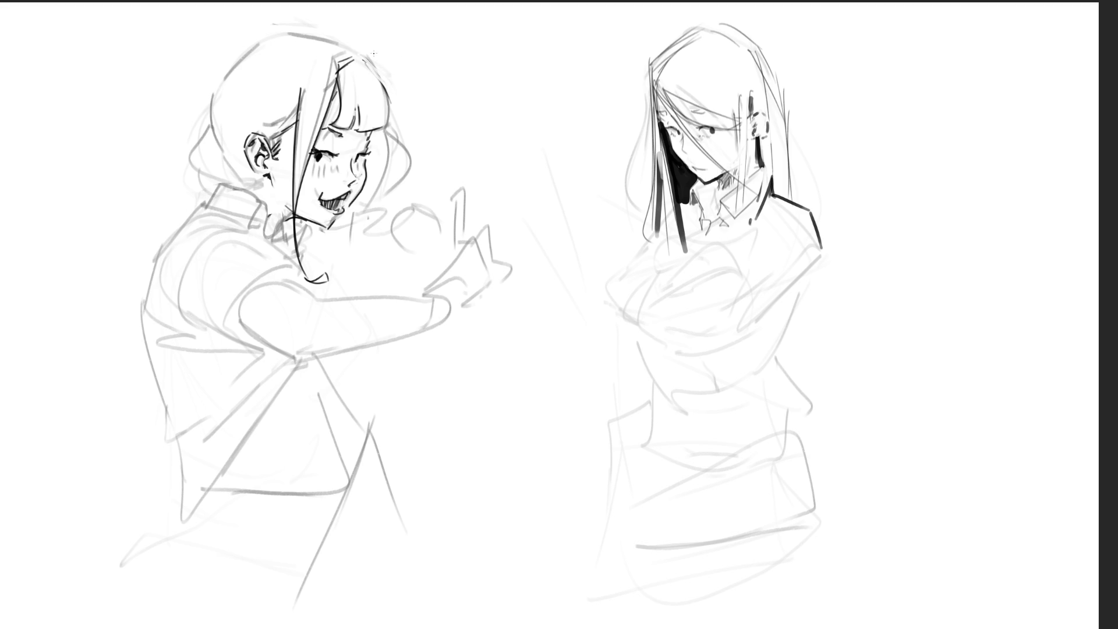
- Add hair strokes by her ear and outline the back and top of her head
{"action": "left_click_drag", "start_coordinate": [264, 133], "coordinate": [293, 108]}
{"action": "left_click_drag", "start_coordinate": [229, 160], "coordinate": [240, 178]}
{"action": "mouse_move", "coordinate": [204, 139]}
{"action": "left_mouse_down"}
{"action": "mouse_move", "coordinate": [217, 77]}
{"action": "mouse_move", "coordinate": [269, 32]}
{"action": "mouse_move", "coordinate": [327, 33]}
{"action": "left_mouse_up"}
{"action": "mouse_move", "coordinate": [209, 137]}
{"action": "left_mouse_down"}
{"action": "mouse_move", "coordinate": [181, 174]}
{"action": "mouse_move", "coordinate": [244, 182]}
{"action": "mouse_move", "coordinate": [205, 193]}
{"action": "left_mouse_up"}
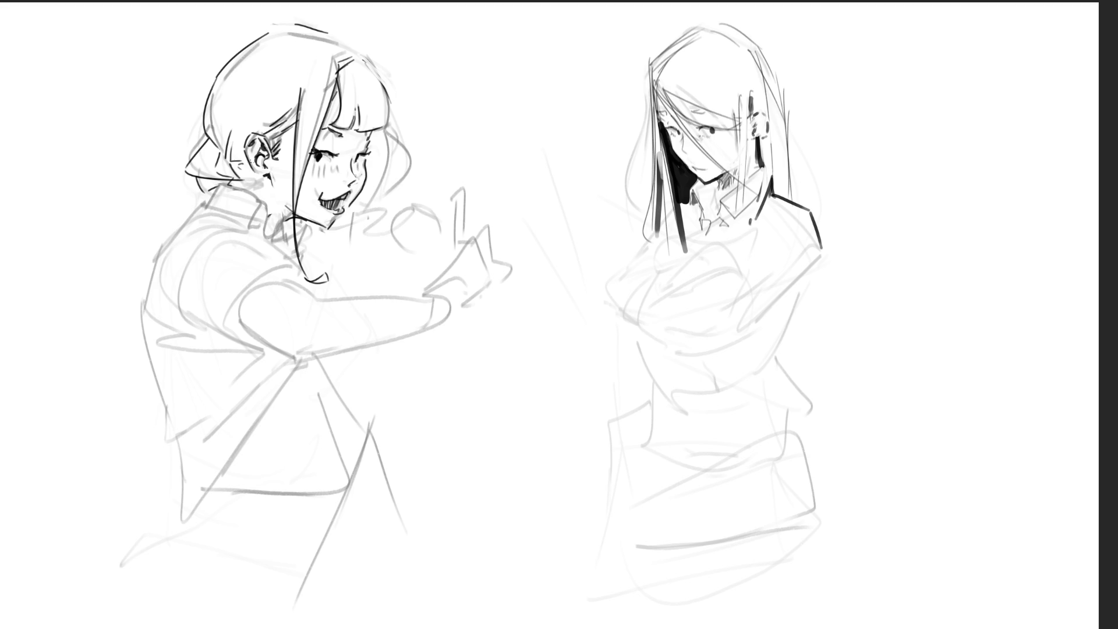
- Shade under the left girl's ear, mark the chin and ink her collar line
{"action": "left_click_drag", "start_coordinate": [256, 174], "coordinate": [254, 180]}
{"action": "left_click_drag", "start_coordinate": [261, 176], "coordinate": [236, 188]}
{"action": "key", "text": "ctrl+z"}
{"action": "mouse_move", "coordinate": [294, 215]}
{"action": "left_mouse_down"}
{"action": "mouse_move", "coordinate": [290, 225]}
{"action": "mouse_move", "coordinate": [300, 217]}
{"action": "left_mouse_up"}
{"action": "left_click_drag", "start_coordinate": [211, 188], "coordinate": [172, 214]}
- Try the shoulder and sleeve lines, undoing the dark strokes that miss
{"action": "left_click_drag", "start_coordinate": [173, 244], "coordinate": [248, 326]}
{"action": "mouse_move", "coordinate": [243, 208]}
{"action": "left_mouse_down"}
{"action": "mouse_move", "coordinate": [194, 291]}
{"action": "mouse_move", "coordinate": [314, 334]}
{"action": "left_mouse_up"}
{"action": "left_click_drag", "start_coordinate": [238, 320], "coordinate": [297, 349]}
{"action": "key", "text": "ctrl+z"}
{"action": "key", "text": "ctrl+z"}
{"action": "key", "text": "ctrl+z"}
{"action": "mouse_move", "coordinate": [245, 214]}
{"action": "left_mouse_down"}
{"action": "mouse_move", "coordinate": [320, 319]}
{"action": "mouse_move", "coordinate": [221, 345]}
{"action": "left_mouse_up"}
{"action": "mouse_move", "coordinate": [170, 253]}
{"action": "left_mouse_down"}
{"action": "mouse_move", "coordinate": [220, 330]}
{"action": "mouse_move", "coordinate": [270, 356]}
{"action": "left_mouse_up"}
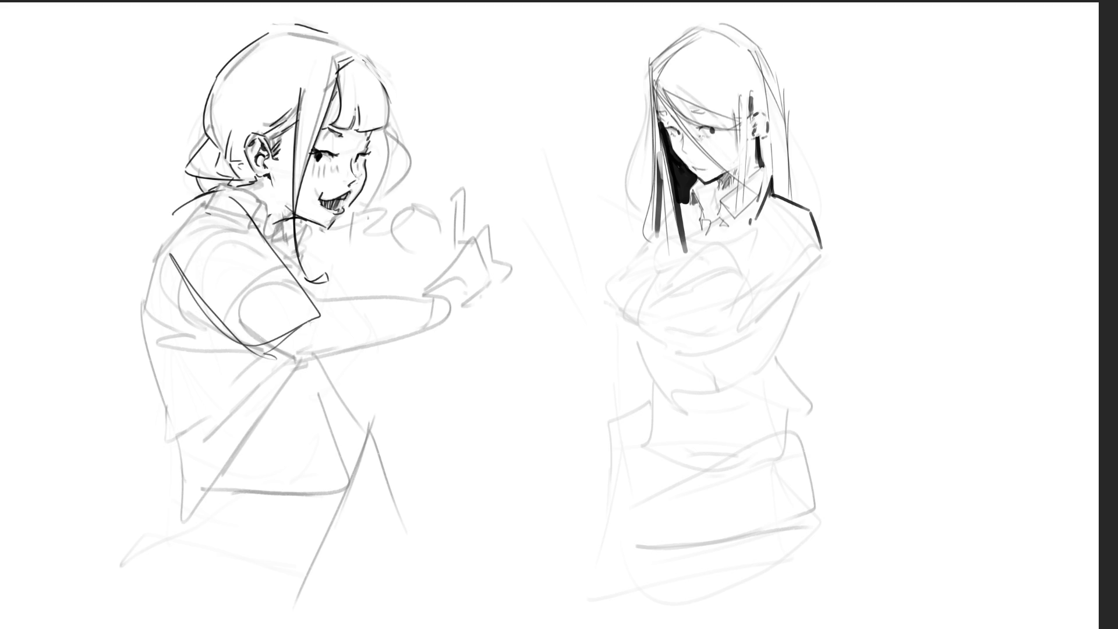
{"action": "key", "text": "ctrl+z"}
{"action": "key", "text": "ctrl+z"}
{"action": "key", "text": "ctrl+z"}
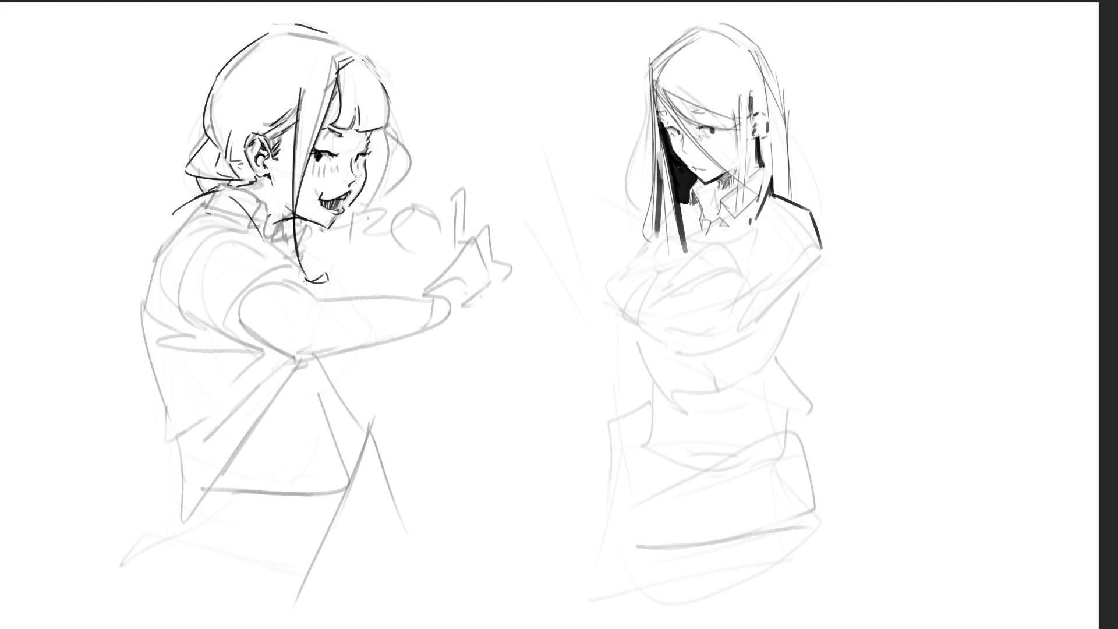
- Ink the shoulder contour, arm, cuff and both edges of the forearm
{"action": "mouse_move", "coordinate": [173, 242]}
{"action": "left_mouse_down"}
{"action": "mouse_move", "coordinate": [206, 206]}
{"action": "mouse_move", "coordinate": [248, 205]}
{"action": "mouse_move", "coordinate": [166, 294]}
{"action": "mouse_move", "coordinate": [206, 317]}
{"action": "left_mouse_up"}
{"action": "mouse_move", "coordinate": [251, 234]}
{"action": "left_mouse_down"}
{"action": "mouse_move", "coordinate": [201, 286]}
{"action": "mouse_move", "coordinate": [233, 333]}
{"action": "left_mouse_up"}
{"action": "mouse_move", "coordinate": [259, 348]}
{"action": "left_mouse_down"}
{"action": "mouse_move", "coordinate": [246, 327]}
{"action": "mouse_move", "coordinate": [309, 327]}
{"action": "mouse_move", "coordinate": [283, 355]}
{"action": "mouse_move", "coordinate": [322, 353]}
{"action": "mouse_move", "coordinate": [328, 332]}
{"action": "left_mouse_up"}
{"action": "left_click_drag", "start_coordinate": [277, 291], "coordinate": [322, 329]}
{"action": "mouse_move", "coordinate": [251, 265]}
{"action": "left_mouse_down"}
{"action": "mouse_move", "coordinate": [291, 291]}
{"action": "mouse_move", "coordinate": [405, 294]}
{"action": "mouse_move", "coordinate": [419, 309]}
{"action": "left_mouse_up"}
{"action": "left_click_drag", "start_coordinate": [383, 342], "coordinate": [304, 365]}
{"action": "left_click_drag", "start_coordinate": [420, 321], "coordinate": [335, 354]}
{"action": "left_click_drag", "start_coordinate": [421, 303], "coordinate": [378, 339]}
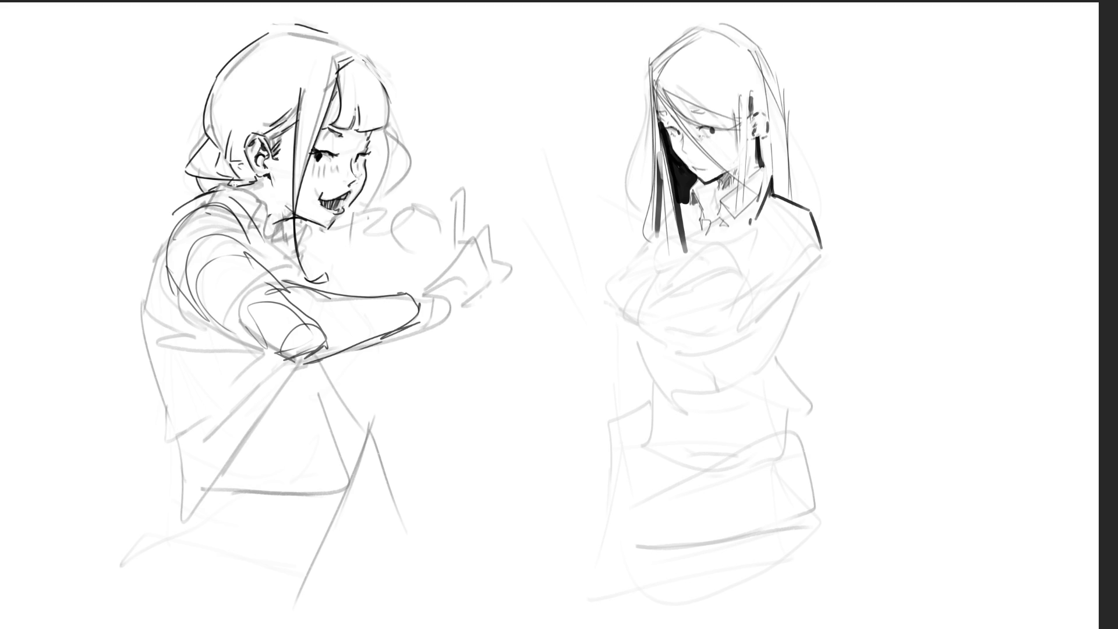
- Ink her back outline down to the waist, redrawing the short back stroke longer
{"action": "mouse_move", "coordinate": [169, 250]}
{"action": "left_mouse_down"}
{"action": "mouse_move", "coordinate": [156, 293]}
{"action": "mouse_move", "coordinate": [166, 288]}
{"action": "mouse_move", "coordinate": [161, 358]}
{"action": "left_mouse_up"}
{"action": "key", "text": "ctrl+z"}
{"action": "key", "text": "ctrl+z"}
{"action": "key", "text": "ctrl+z"}
{"action": "left_click_drag", "start_coordinate": [156, 312], "coordinate": [162, 390]}
{"action": "mouse_move", "coordinate": [163, 394]}
{"action": "left_mouse_down"}
{"action": "mouse_move", "coordinate": [218, 374]}
{"action": "mouse_move", "coordinate": [175, 446]}
{"action": "left_mouse_up"}
{"action": "key", "text": "ctrl+z"}
{"action": "key", "text": "ctrl+z"}
{"action": "key", "text": "ctrl+z"}
{"action": "mouse_move", "coordinate": [152, 364]}
{"action": "left_mouse_down"}
{"action": "mouse_move", "coordinate": [181, 478]}
{"action": "mouse_move", "coordinate": [229, 453]}
{"action": "left_mouse_up"}
{"action": "left_click_drag", "start_coordinate": [286, 387], "coordinate": [287, 447]}
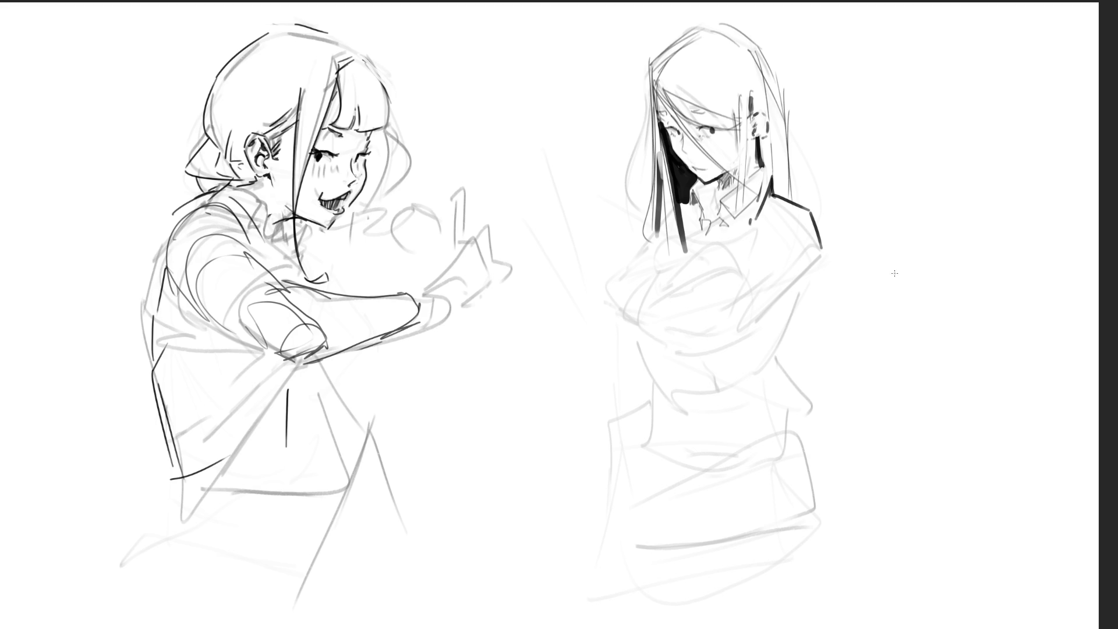
- Draw guide lines around the right girl's head and ink her hair's left edge
{"action": "mouse_move", "coordinate": [606, 98]}
{"action": "left_mouse_down"}
{"action": "mouse_move", "coordinate": [738, 9]}
{"action": "mouse_move", "coordinate": [795, 87]}
{"action": "left_mouse_up"}
{"action": "left_click_drag", "start_coordinate": [779, 40], "coordinate": [794, 148]}
{"action": "left_click_drag", "start_coordinate": [786, 38], "coordinate": [800, 213]}
{"action": "left_click_drag", "start_coordinate": [649, 42], "coordinate": [644, 237]}
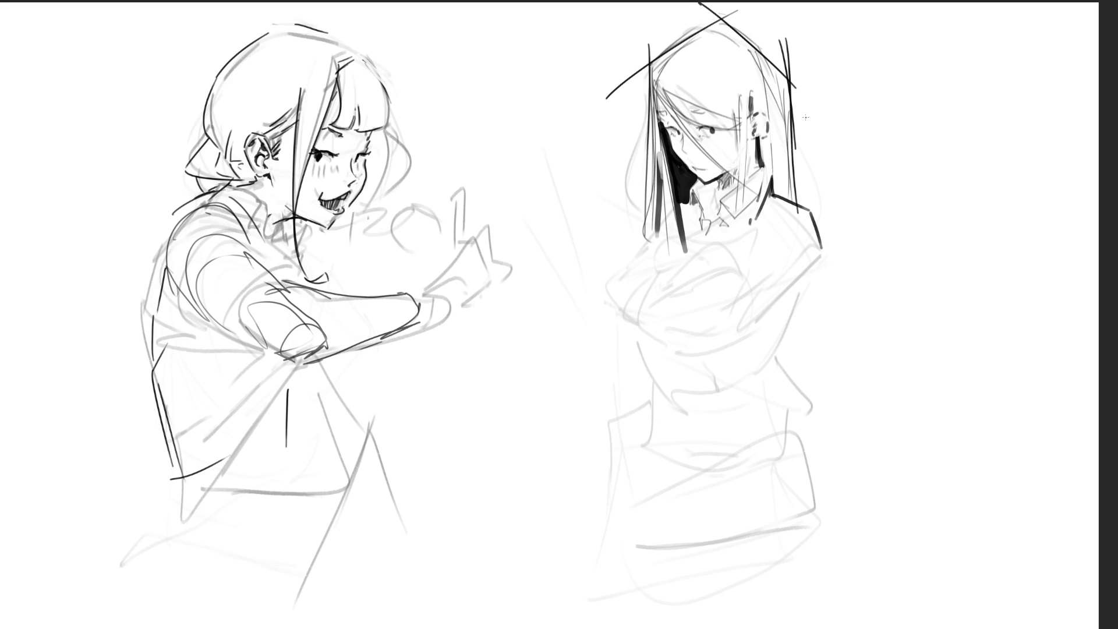
- Ink the right girl's neck shadow, collar, ear and earring
{"action": "mouse_move", "coordinate": [692, 210]}
{"action": "left_mouse_down"}
{"action": "mouse_move", "coordinate": [699, 178]}
{"action": "mouse_move", "coordinate": [694, 220]}
{"action": "mouse_move", "coordinate": [735, 188]}
{"action": "mouse_move", "coordinate": [752, 220]}
{"action": "left_mouse_up"}
{"action": "left_click_drag", "start_coordinate": [756, 172], "coordinate": [748, 181]}
{"action": "left_click_drag", "start_coordinate": [757, 139], "coordinate": [758, 164]}
{"action": "left_click_drag", "start_coordinate": [749, 117], "coordinate": [757, 136]}
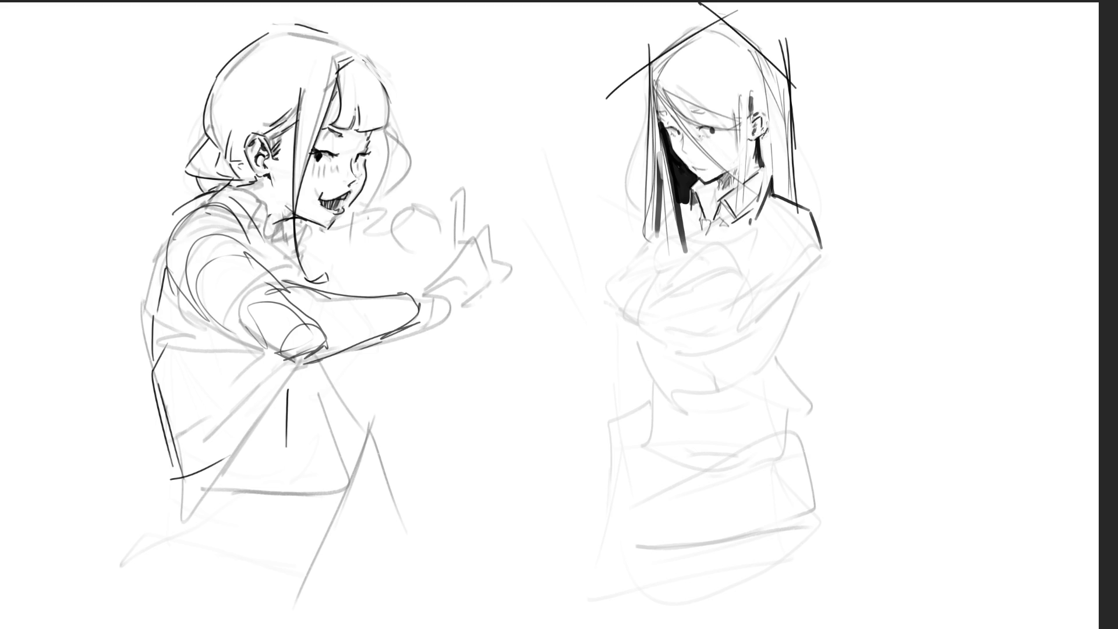
{"action": "left_click_drag", "start_coordinate": [753, 138], "coordinate": [753, 140]}
- Sketch strokes below her chin and along her shoulder, chest and folded arm
{"action": "mouse_move", "coordinate": [682, 209]}
{"action": "left_mouse_down"}
{"action": "mouse_move", "coordinate": [692, 209]}
{"action": "mouse_move", "coordinate": [643, 253]}
{"action": "left_mouse_up"}
{"action": "mouse_move", "coordinate": [667, 279]}
{"action": "left_mouse_down"}
{"action": "mouse_move", "coordinate": [714, 239]}
{"action": "mouse_move", "coordinate": [670, 274]}
{"action": "left_mouse_up"}
{"action": "mouse_move", "coordinate": [686, 220]}
{"action": "left_mouse_down"}
{"action": "mouse_move", "coordinate": [643, 259]}
{"action": "mouse_move", "coordinate": [656, 302]}
{"action": "mouse_move", "coordinate": [761, 257]}
{"action": "mouse_move", "coordinate": [741, 266]}
{"action": "left_mouse_up"}
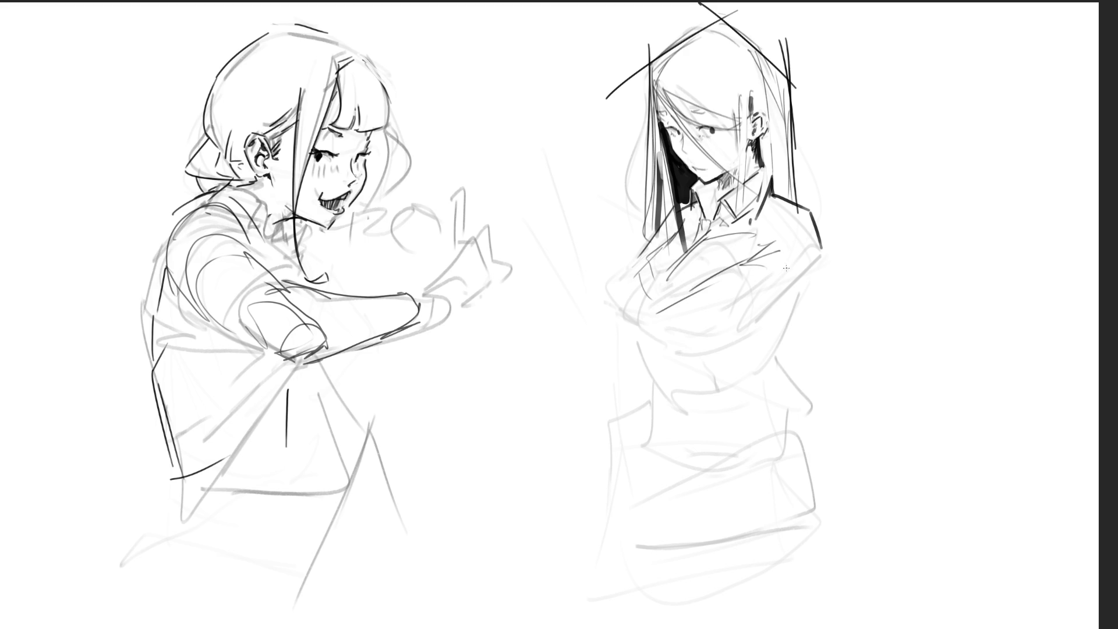
{"action": "left_click_drag", "start_coordinate": [820, 250], "coordinate": [748, 318]}
{"action": "mouse_move", "coordinate": [652, 325]}
{"action": "left_mouse_down"}
{"action": "mouse_move", "coordinate": [674, 388]}
{"action": "mouse_move", "coordinate": [748, 367]}
{"action": "left_mouse_up"}
{"action": "mouse_move", "coordinate": [806, 282]}
{"action": "left_mouse_down"}
{"action": "mouse_move", "coordinate": [777, 364]}
{"action": "mouse_move", "coordinate": [686, 402]}
{"action": "left_mouse_up"}
- Outline both sides of her lower torso and body with long diagonal lines
{"action": "mouse_move", "coordinate": [777, 361]}
{"action": "left_mouse_down"}
{"action": "mouse_move", "coordinate": [800, 403]}
{"action": "mouse_move", "coordinate": [782, 451]}
{"action": "left_mouse_up"}
{"action": "left_click_drag", "start_coordinate": [658, 354], "coordinate": [675, 447]}
{"action": "left_click_drag", "start_coordinate": [667, 390], "coordinate": [721, 500]}
{"action": "mouse_move", "coordinate": [776, 362]}
{"action": "left_mouse_down"}
{"action": "mouse_move", "coordinate": [812, 464]}
{"action": "mouse_move", "coordinate": [738, 519]}
{"action": "left_mouse_up"}
{"action": "mouse_move", "coordinate": [675, 387]}
{"action": "left_mouse_down"}
{"action": "mouse_move", "coordinate": [640, 466]}
{"action": "mouse_move", "coordinate": [664, 540]}
{"action": "left_mouse_up"}
{"action": "left_click_drag", "start_coordinate": [795, 483], "coordinate": [681, 586]}
{"action": "mouse_move", "coordinate": [789, 379]}
{"action": "left_mouse_down"}
{"action": "mouse_move", "coordinate": [842, 477]}
{"action": "mouse_move", "coordinate": [879, 507]}
{"action": "left_mouse_up"}
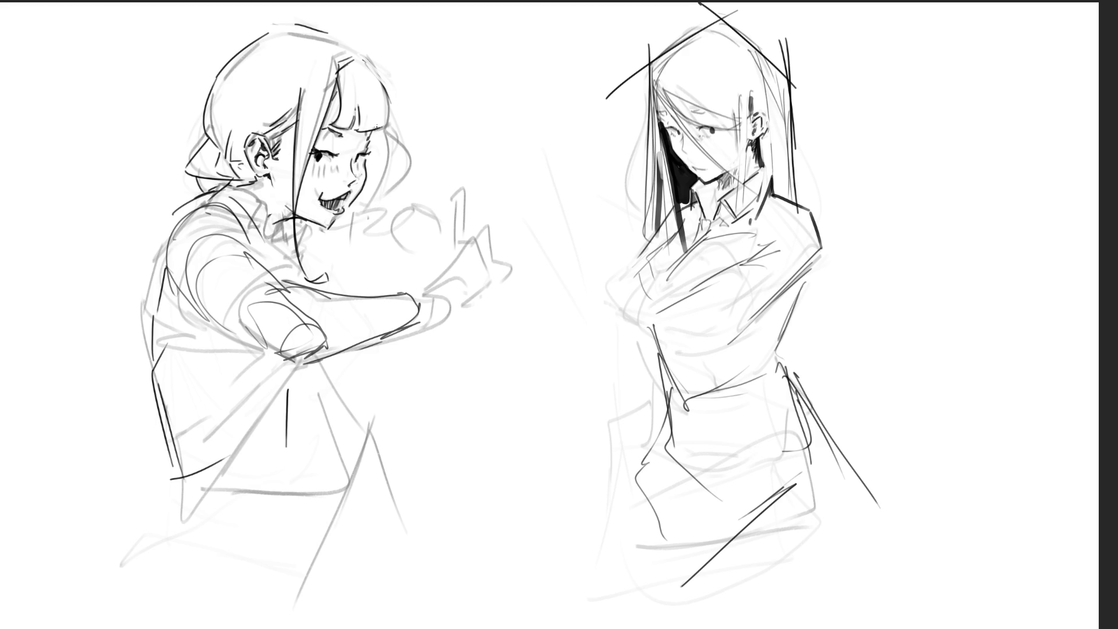
- Redraw the hair strand beside the left girl's face until it sits steeply, thicken it, and add a cheek stroke
{"action": "left_click_drag", "start_coordinate": [385, 124], "coordinate": [362, 278]}
{"action": "key", "text": "ctrl+z"}
{"action": "left_click_drag", "start_coordinate": [384, 129], "coordinate": [337, 288]}
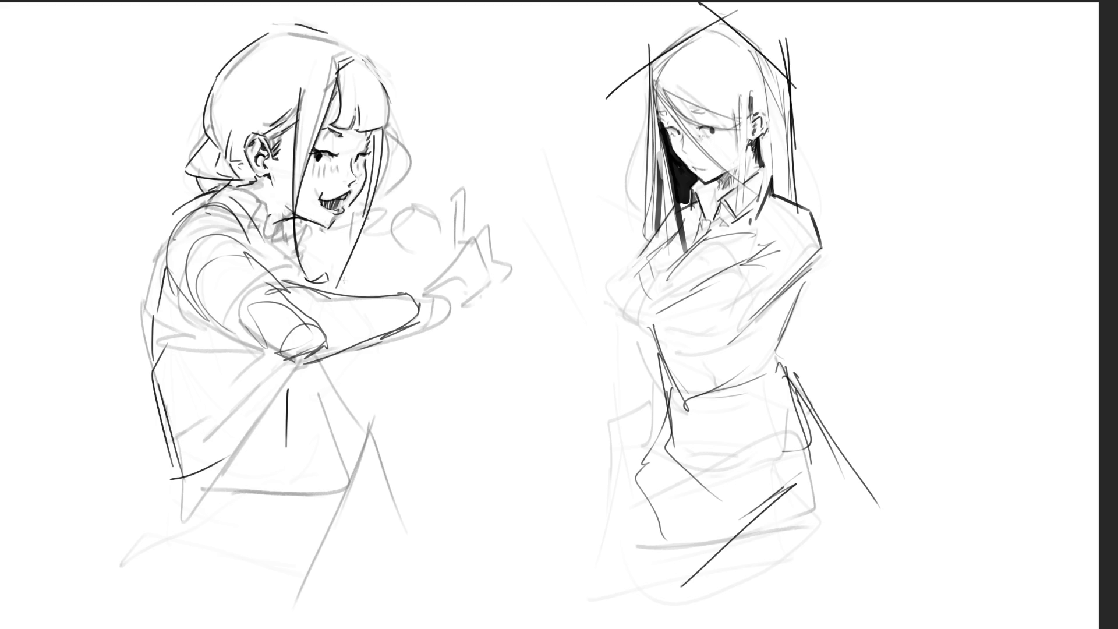
{"action": "key", "text": "ctrl+z"}
{"action": "left_click_drag", "start_coordinate": [376, 125], "coordinate": [322, 308]}
{"action": "key", "text": "ctrl+z"}
{"action": "left_click_drag", "start_coordinate": [384, 127], "coordinate": [351, 288]}
{"action": "left_click_drag", "start_coordinate": [351, 245], "coordinate": [344, 291]}
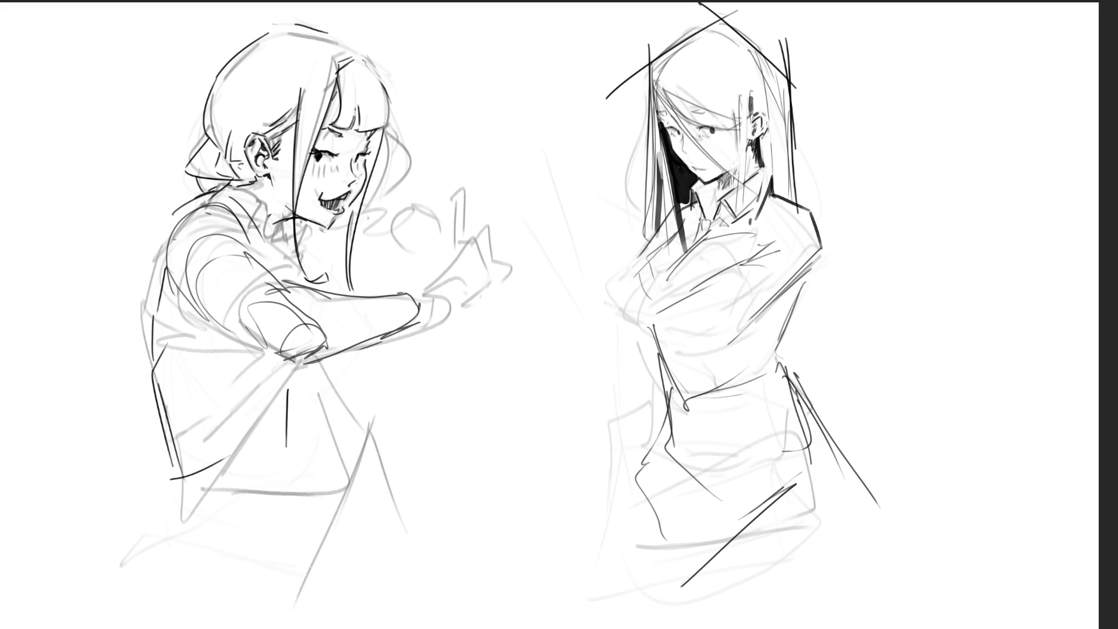
{"action": "left_click_drag", "start_coordinate": [376, 162], "coordinate": [345, 271]}
- Draw the left girl's hand with a curved thumb, two raised fingers and hatching
{"action": "mouse_move", "coordinate": [409, 259]}
{"action": "left_mouse_down"}
{"action": "mouse_move", "coordinate": [463, 241]}
{"action": "mouse_move", "coordinate": [483, 271]}
{"action": "mouse_move", "coordinate": [443, 307]}
{"action": "left_mouse_up"}
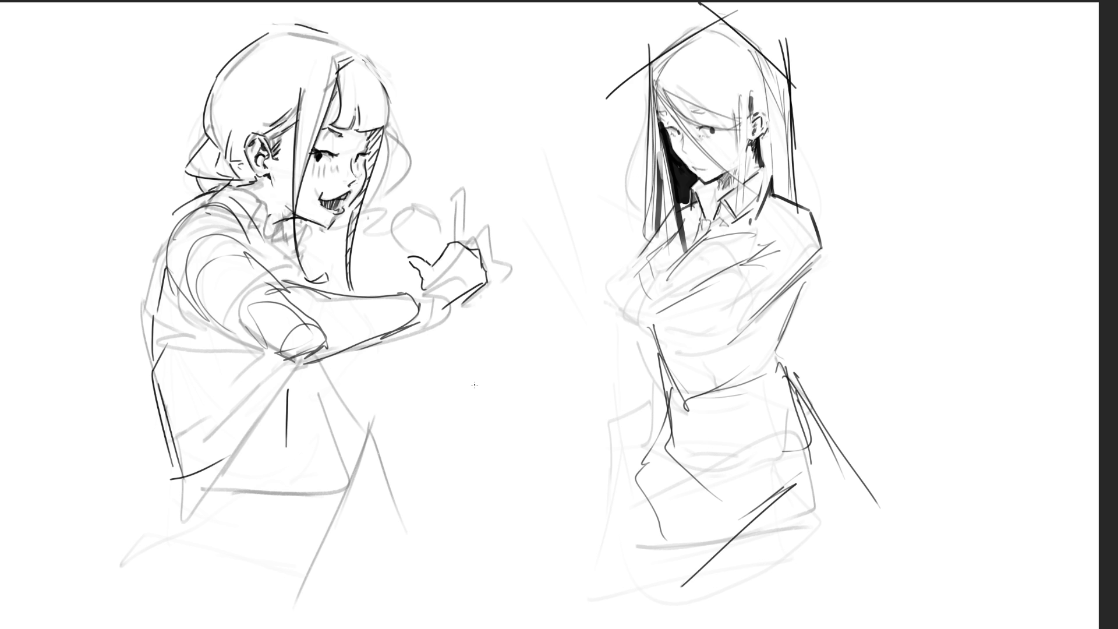
{"action": "mouse_move", "coordinate": [448, 243]}
{"action": "left_mouse_down"}
{"action": "mouse_move", "coordinate": [476, 198]}
{"action": "mouse_move", "coordinate": [466, 230]}
{"action": "left_mouse_up"}
{"action": "mouse_move", "coordinate": [465, 230]}
{"action": "left_mouse_down"}
{"action": "mouse_move", "coordinate": [457, 239]}
{"action": "mouse_move", "coordinate": [501, 207]}
{"action": "left_mouse_up"}
{"action": "left_click_drag", "start_coordinate": [505, 208], "coordinate": [489, 270]}
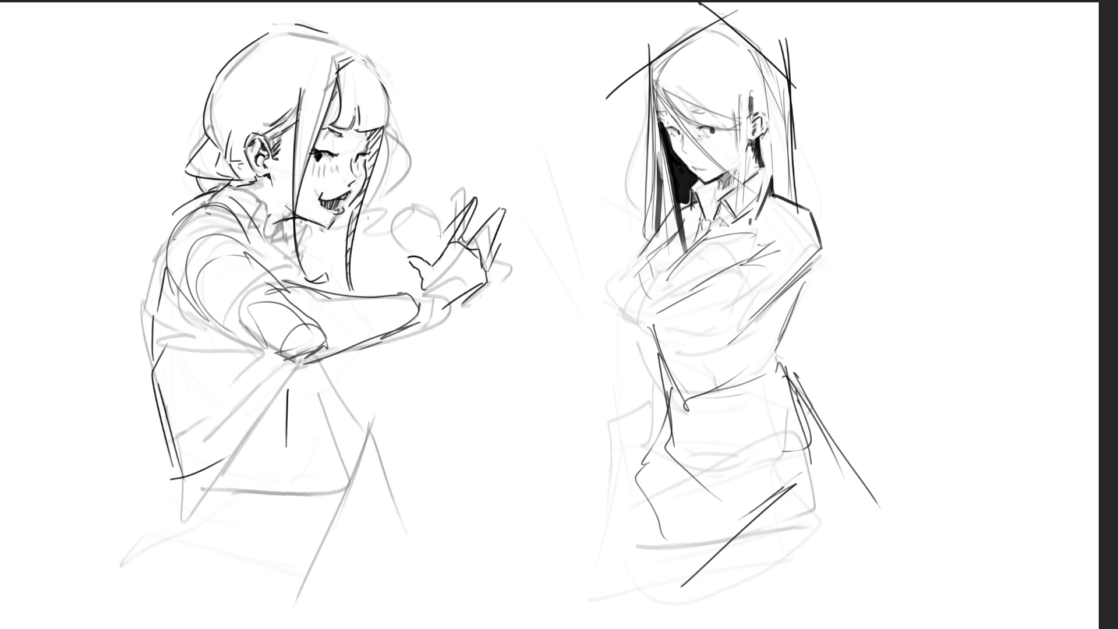
{"action": "left_click_drag", "start_coordinate": [406, 255], "coordinate": [436, 232]}
{"action": "mouse_move", "coordinate": [500, 207]}
{"action": "left_mouse_down"}
{"action": "mouse_move", "coordinate": [464, 238]}
{"action": "mouse_move", "coordinate": [493, 255]}
{"action": "left_mouse_up"}
{"action": "left_click_drag", "start_coordinate": [411, 269], "coordinate": [419, 285]}
{"action": "left_click_drag", "start_coordinate": [434, 246], "coordinate": [431, 254]}
{"action": "left_click_drag", "start_coordinate": [444, 238], "coordinate": [437, 250]}
{"action": "mouse_move", "coordinate": [447, 236]}
{"action": "left_mouse_down"}
{"action": "mouse_move", "coordinate": [441, 246]}
{"action": "mouse_move", "coordinate": [387, 215]}
{"action": "mouse_move", "coordinate": [425, 208]}
{"action": "mouse_move", "coordinate": [435, 224]}
{"action": "left_mouse_up"}
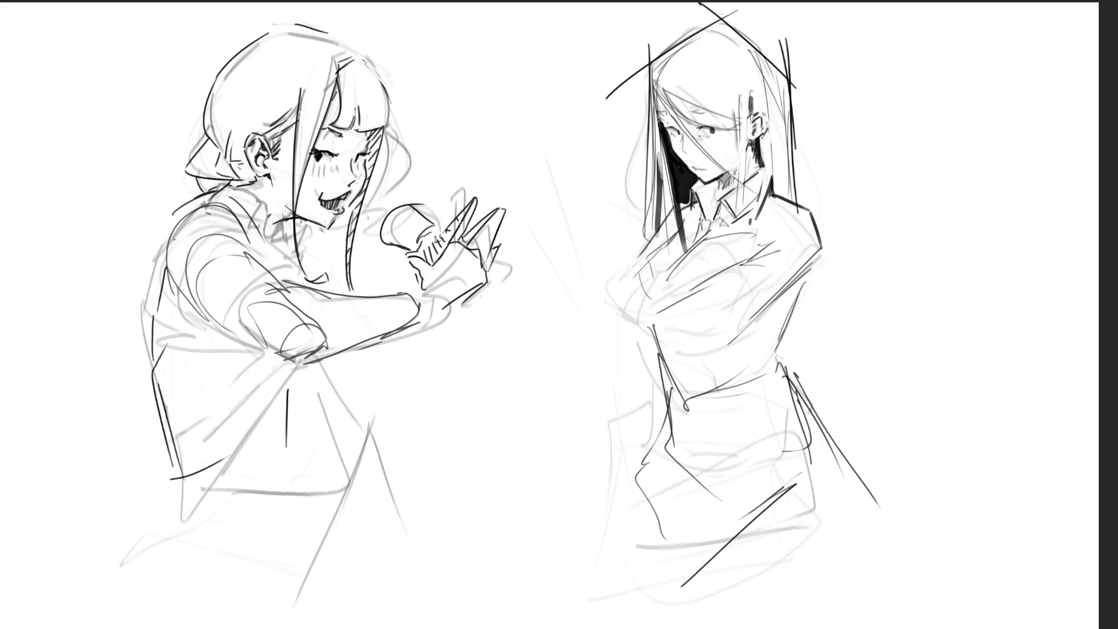
- Add a torso curve, a dash and diagonal strokes to the right girl's chest
{"action": "mouse_move", "coordinate": [631, 279]}
{"action": "left_mouse_down"}
{"action": "mouse_move", "coordinate": [633, 314]}
{"action": "mouse_move", "coordinate": [675, 361]}
{"action": "left_mouse_up"}
{"action": "left_click_drag", "start_coordinate": [690, 360], "coordinate": [702, 360]}
{"action": "mouse_move", "coordinate": [692, 280]}
{"action": "left_mouse_down"}
{"action": "mouse_move", "coordinate": [678, 298]}
{"action": "mouse_move", "coordinate": [723, 291]}
{"action": "left_mouse_up"}
{"action": "mouse_move", "coordinate": [682, 303]}
{"action": "left_mouse_down"}
{"action": "mouse_move", "coordinate": [709, 295]}
{"action": "mouse_move", "coordinate": [721, 270]}
{"action": "left_mouse_up"}
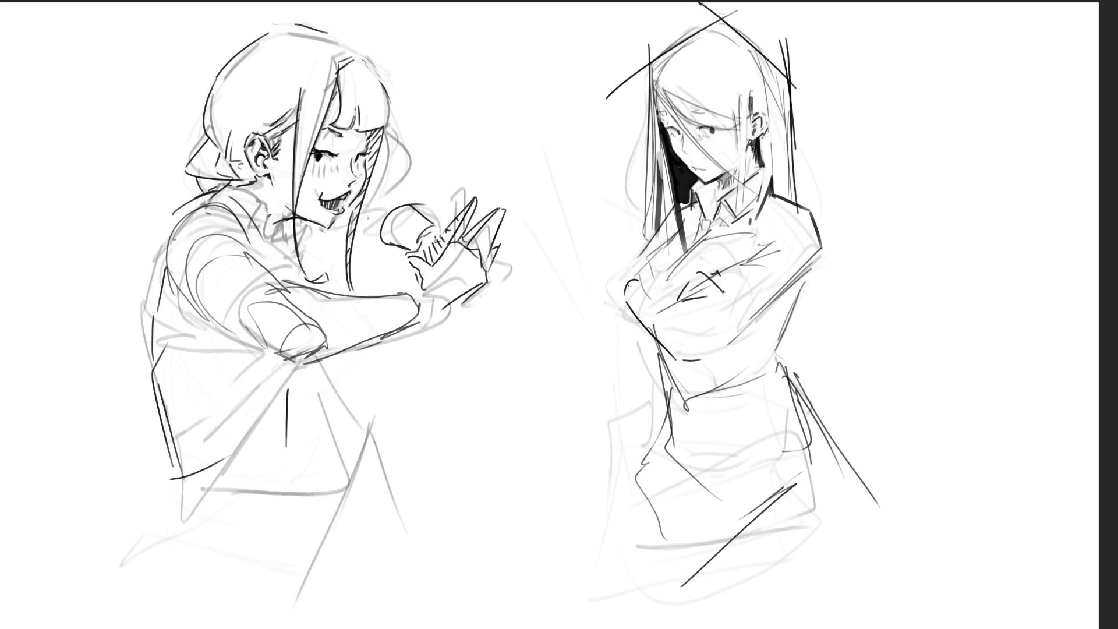
- Ink the right girl's chest and bust edges, undoing the short lower bust stroke
{"action": "mouse_move", "coordinate": [639, 255]}
{"action": "left_mouse_down"}
{"action": "mouse_move", "coordinate": [604, 314]}
{"action": "mouse_move", "coordinate": [644, 340]}
{"action": "mouse_move", "coordinate": [675, 297]}
{"action": "left_mouse_up"}
{"action": "mouse_move", "coordinate": [602, 311]}
{"action": "left_mouse_down"}
{"action": "mouse_move", "coordinate": [627, 343]}
{"action": "mouse_move", "coordinate": [653, 336]}
{"action": "left_mouse_up"}
{"action": "left_click_drag", "start_coordinate": [663, 333], "coordinate": [656, 322]}
{"action": "key", "text": "ctrl+z"}
- Draw long diagonal guide lines across her chest and folded arm, plus a long curved stroke
{"action": "left_click_drag", "start_coordinate": [823, 277], "coordinate": [764, 314]}
{"action": "mouse_move", "coordinate": [813, 254]}
{"action": "left_mouse_down"}
{"action": "mouse_move", "coordinate": [801, 296]}
{"action": "mouse_move", "coordinate": [708, 335]}
{"action": "left_mouse_up"}
{"action": "left_click_drag", "start_coordinate": [778, 304], "coordinate": [685, 358]}
{"action": "mouse_move", "coordinate": [915, 253]}
{"action": "left_mouse_down"}
{"action": "mouse_move", "coordinate": [575, 410]}
{"action": "mouse_move", "coordinate": [885, 279]}
{"action": "left_mouse_up"}
{"action": "left_click_drag", "start_coordinate": [544, 282], "coordinate": [710, 370]}
{"action": "left_click_drag", "start_coordinate": [556, 335], "coordinate": [674, 189]}
{"action": "left_click_drag", "start_coordinate": [776, 153], "coordinate": [863, 324]}
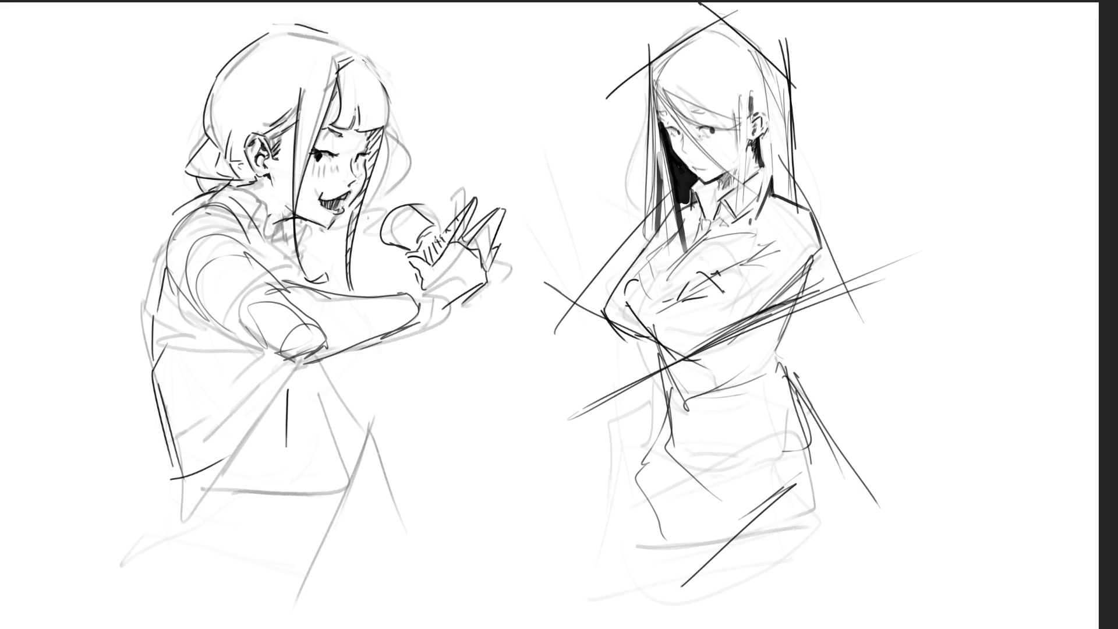
{"action": "mouse_move", "coordinate": [1042, 170]}
{"action": "left_mouse_down"}
{"action": "mouse_move", "coordinate": [806, 2]}
{"action": "mouse_move", "coordinate": [475, 204]}
{"action": "mouse_move", "coordinate": [1019, 529]}
{"action": "left_mouse_up"}
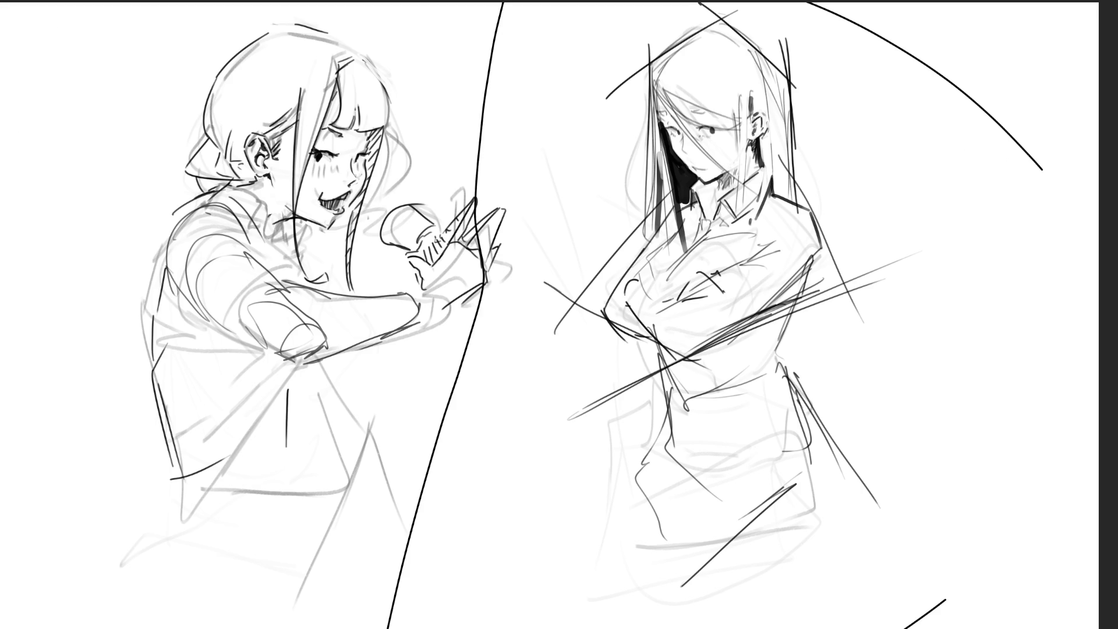
- Remove the stray arcs and move the lassoed right girl left and down
{"action": "key", "text": "ctrl+z"}
{"action": "mouse_move", "coordinate": [946, 186]}
{"action": "left_mouse_down"}
{"action": "mouse_move", "coordinate": [755, 2]}
{"action": "mouse_move", "coordinate": [538, 166]}
{"action": "mouse_move", "coordinate": [600, 559]}
{"action": "mouse_move", "coordinate": [978, 524]}
{"action": "left_mouse_up"}
{"action": "key", "text": "ctrl+t"}
{"action": "left_click_drag", "start_coordinate": [702, 362], "coordinate": [593, 420]}
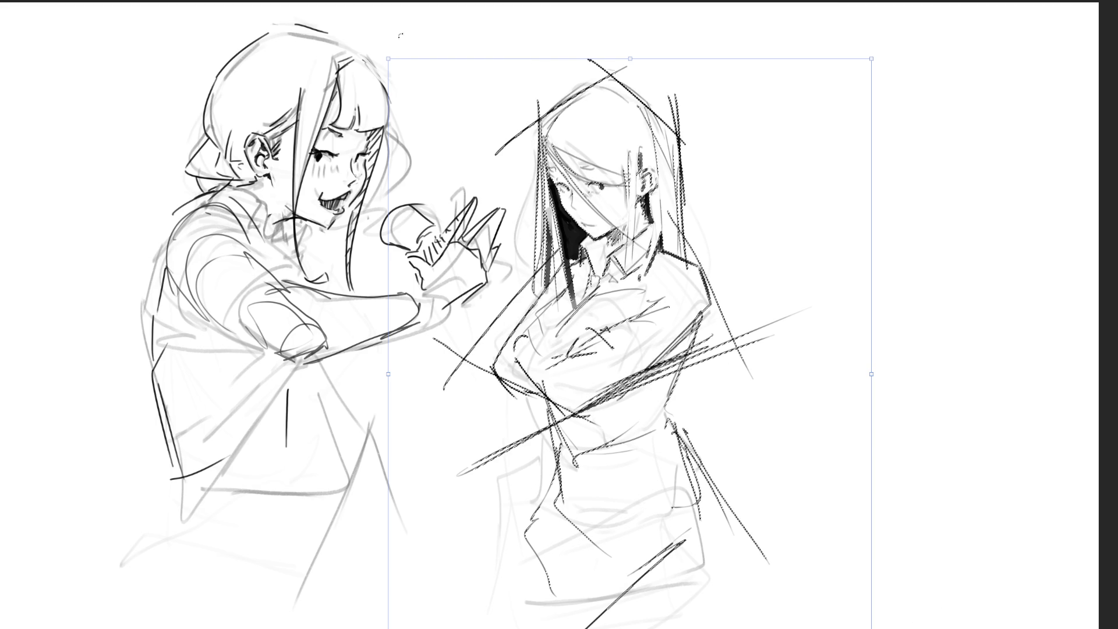
{"action": "key", "text": "Return"}
- Shift both girls about 190 px left, then mirror the view back and forth to check
{"action": "key", "text": "ctrl+t"}
{"action": "left_click_drag", "start_coordinate": [597, 350], "coordinate": [484, 354]}
{"action": "key", "text": "Return"}
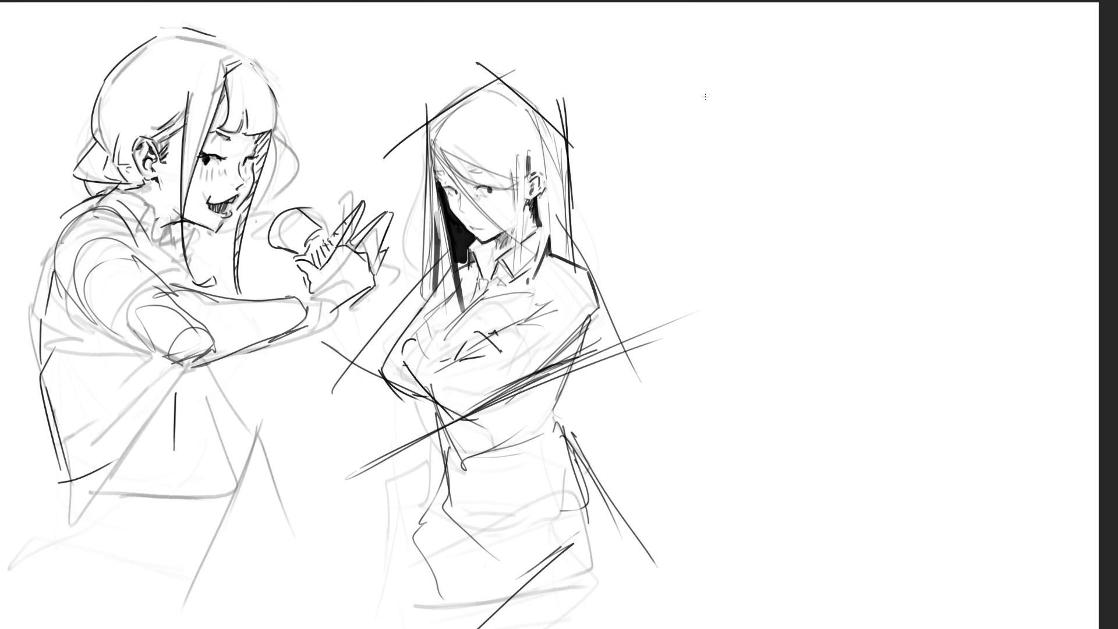
{"action": "key", "text": "m"}
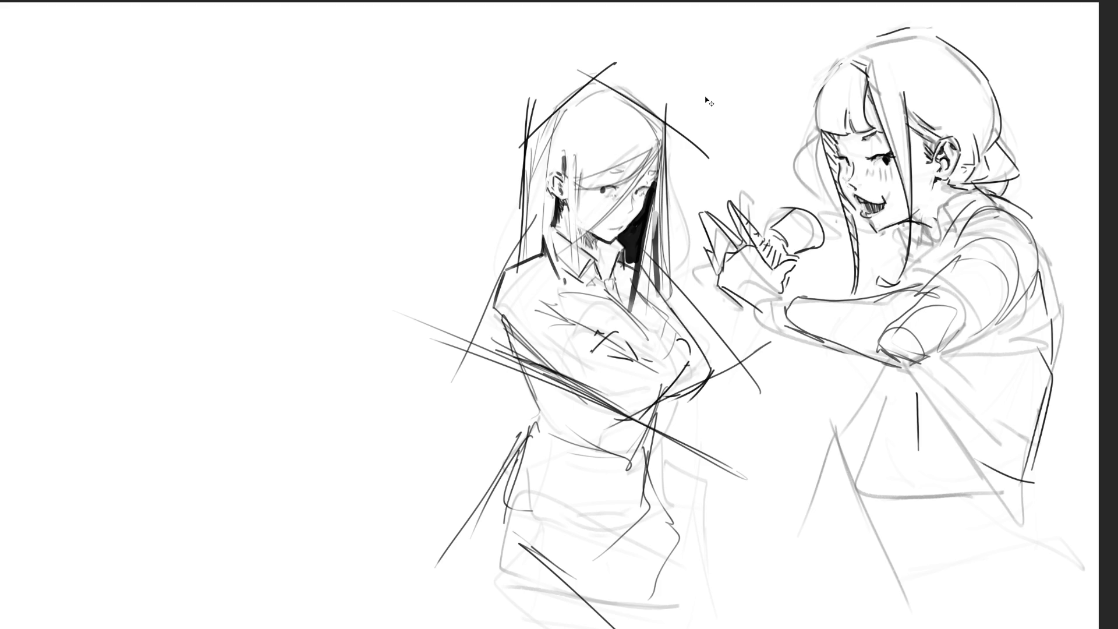
{"action": "key", "text": "m"}
{"action": "key", "text": "m"}
{"action": "key", "text": "m"}
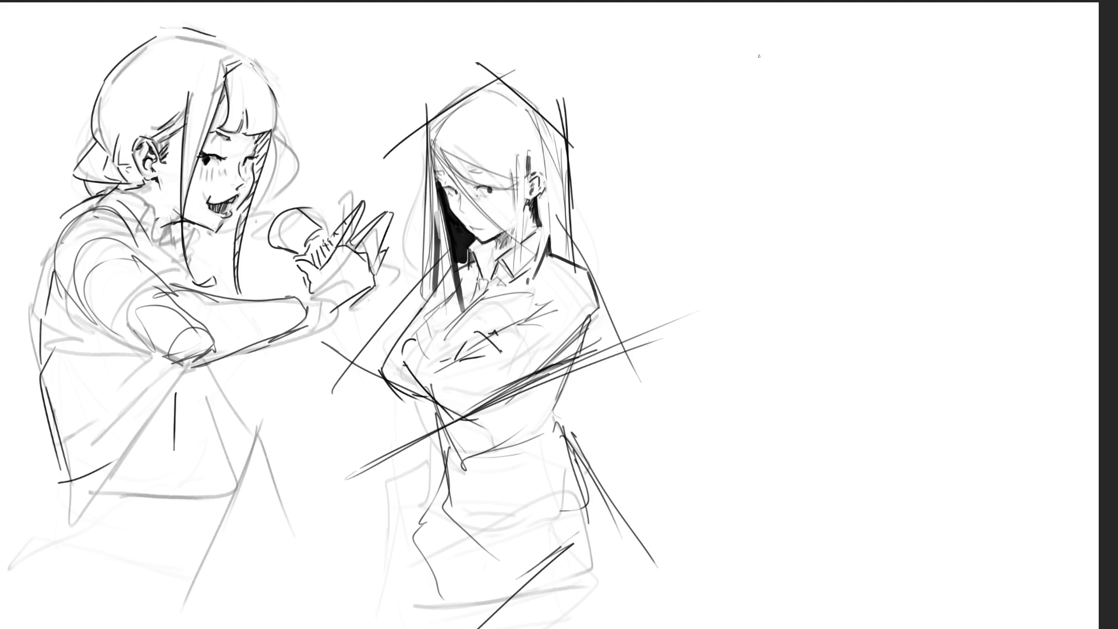
- Gesture a new head at upper right with eyes, ear, hair spikes, collar and neck
{"action": "mouse_move", "coordinate": [814, 37]}
{"action": "left_mouse_down"}
{"action": "mouse_move", "coordinate": [785, 111]}
{"action": "mouse_move", "coordinate": [812, 133]}
{"action": "mouse_move", "coordinate": [833, 128]}
{"action": "mouse_move", "coordinate": [814, 142]}
{"action": "left_mouse_up"}
{"action": "mouse_move", "coordinate": [808, 78]}
{"action": "left_mouse_down"}
{"action": "mouse_move", "coordinate": [817, 92]}
{"action": "mouse_move", "coordinate": [783, 74]}
{"action": "left_mouse_up"}
{"action": "left_click_drag", "start_coordinate": [861, 86], "coordinate": [844, 106]}
{"action": "left_click_drag", "start_coordinate": [796, 35], "coordinate": [830, 30]}
{"action": "left_click_drag", "start_coordinate": [818, 41], "coordinate": [838, 47]}
{"action": "mouse_move", "coordinate": [821, 25]}
{"action": "left_mouse_down"}
{"action": "mouse_move", "coordinate": [859, 36]}
{"action": "mouse_move", "coordinate": [861, 98]}
{"action": "left_mouse_up"}
{"action": "mouse_move", "coordinate": [838, 117]}
{"action": "left_mouse_down"}
{"action": "mouse_move", "coordinate": [849, 129]}
{"action": "mouse_move", "coordinate": [835, 141]}
{"action": "left_mouse_up"}
{"action": "mouse_move", "coordinate": [877, 94]}
{"action": "left_mouse_down"}
{"action": "mouse_move", "coordinate": [879, 136]}
{"action": "mouse_move", "coordinate": [843, 152]}
{"action": "left_mouse_up"}
- Rough in the figure's zigzag torso, long body outline and lower body, extending it downward
{"action": "mouse_move", "coordinate": [854, 152]}
{"action": "left_mouse_down"}
{"action": "mouse_move", "coordinate": [812, 192]}
{"action": "mouse_move", "coordinate": [838, 192]}
{"action": "left_mouse_up"}
{"action": "left_click_drag", "start_coordinate": [890, 141], "coordinate": [840, 196]}
{"action": "left_click_drag", "start_coordinate": [887, 120], "coordinate": [932, 161]}
{"action": "left_click_drag", "start_coordinate": [844, 180], "coordinate": [830, 202]}
{"action": "left_click_drag", "start_coordinate": [816, 159], "coordinate": [813, 189]}
{"action": "mouse_move", "coordinate": [816, 158]}
{"action": "left_mouse_down"}
{"action": "mouse_move", "coordinate": [763, 169]}
{"action": "mouse_move", "coordinate": [769, 204]}
{"action": "left_mouse_up"}
{"action": "left_click_drag", "start_coordinate": [782, 204], "coordinate": [836, 198]}
{"action": "mouse_move", "coordinate": [821, 219]}
{"action": "left_mouse_down"}
{"action": "mouse_move", "coordinate": [855, 192]}
{"action": "mouse_move", "coordinate": [892, 210]}
{"action": "left_mouse_up"}
{"action": "left_click_drag", "start_coordinate": [865, 238], "coordinate": [792, 251]}
{"action": "mouse_move", "coordinate": [818, 155]}
{"action": "left_mouse_down"}
{"action": "mouse_move", "coordinate": [799, 182]}
{"action": "mouse_move", "coordinate": [782, 257]}
{"action": "left_mouse_up"}
{"action": "mouse_move", "coordinate": [781, 244]}
{"action": "left_mouse_down"}
{"action": "mouse_move", "coordinate": [838, 233]}
{"action": "mouse_move", "coordinate": [846, 262]}
{"action": "left_mouse_up"}
{"action": "mouse_move", "coordinate": [845, 265]}
{"action": "left_mouse_down"}
{"action": "mouse_move", "coordinate": [824, 284]}
{"action": "mouse_move", "coordinate": [784, 271]}
{"action": "mouse_move", "coordinate": [838, 446]}
{"action": "mouse_move", "coordinate": [850, 269]}
{"action": "mouse_move", "coordinate": [873, 274]}
{"action": "mouse_move", "coordinate": [830, 329]}
{"action": "left_mouse_up"}
- Sketch the hip, lower leg, right leg and arm curves, plus a cup-like object beside the figure
{"action": "mouse_move", "coordinate": [870, 280]}
{"action": "left_mouse_down"}
{"action": "mouse_move", "coordinate": [893, 364]}
{"action": "mouse_move", "coordinate": [851, 415]}
{"action": "mouse_move", "coordinate": [900, 348]}
{"action": "mouse_move", "coordinate": [906, 363]}
{"action": "left_mouse_up"}
{"action": "left_click_drag", "start_coordinate": [850, 416], "coordinate": [887, 397]}
{"action": "left_click_drag", "start_coordinate": [900, 345], "coordinate": [851, 422]}
{"action": "left_click_drag", "start_coordinate": [897, 346], "coordinate": [921, 455]}
{"action": "mouse_move", "coordinate": [801, 379]}
{"action": "left_mouse_down"}
{"action": "mouse_move", "coordinate": [821, 442]}
{"action": "mouse_move", "coordinate": [907, 454]}
{"action": "left_mouse_up"}
{"action": "mouse_move", "coordinate": [940, 400]}
{"action": "left_mouse_down"}
{"action": "mouse_move", "coordinate": [887, 566]}
{"action": "mouse_move", "coordinate": [899, 315]}
{"action": "mouse_move", "coordinate": [870, 154]}
{"action": "mouse_move", "coordinate": [922, 318]}
{"action": "mouse_move", "coordinate": [867, 201]}
{"action": "mouse_move", "coordinate": [899, 166]}
{"action": "left_mouse_up"}
{"action": "mouse_move", "coordinate": [899, 169]}
{"action": "left_mouse_down"}
{"action": "mouse_move", "coordinate": [928, 306]}
{"action": "mouse_move", "coordinate": [897, 175]}
{"action": "mouse_move", "coordinate": [1016, 276]}
{"action": "mouse_move", "coordinate": [938, 294]}
{"action": "left_mouse_up"}
{"action": "mouse_move", "coordinate": [943, 294]}
{"action": "left_mouse_down"}
{"action": "mouse_move", "coordinate": [937, 317]}
{"action": "mouse_move", "coordinate": [906, 319]}
{"action": "left_mouse_up"}
{"action": "left_click_drag", "start_coordinate": [740, 212], "coordinate": [741, 268]}
{"action": "mouse_move", "coordinate": [735, 213]}
{"action": "left_mouse_down"}
{"action": "mouse_move", "coordinate": [738, 314]}
{"action": "mouse_move", "coordinate": [764, 298]}
{"action": "left_mouse_up"}
{"action": "mouse_move", "coordinate": [757, 235]}
{"action": "left_mouse_down"}
{"action": "mouse_move", "coordinate": [750, 292]}
{"action": "mouse_move", "coordinate": [725, 287]}
{"action": "left_mouse_up"}
{"action": "left_click_drag", "start_coordinate": [737, 294], "coordinate": [764, 280]}
{"action": "left_click_drag", "start_coordinate": [812, 172], "coordinate": [824, 262]}
- Outline the legs, fade the rough figure with a large soft eraser, and shrink the brush
{"action": "left_click_drag", "start_coordinate": [837, 315], "coordinate": [832, 357]}
{"action": "mouse_move", "coordinate": [814, 356]}
{"action": "left_mouse_down"}
{"action": "mouse_move", "coordinate": [812, 542]}
{"action": "mouse_move", "coordinate": [861, 541]}
{"action": "left_mouse_up"}
{"action": "mouse_move", "coordinate": [863, 544]}
{"action": "left_mouse_down"}
{"action": "mouse_move", "coordinate": [925, 483]}
{"action": "mouse_move", "coordinate": [943, 381]}
{"action": "left_mouse_up"}
{"action": "mouse_move", "coordinate": [937, 403]}
{"action": "left_mouse_down"}
{"action": "mouse_move", "coordinate": [951, 400]}
{"action": "mouse_move", "coordinate": [878, 501]}
{"action": "mouse_move", "coordinate": [906, 543]}
{"action": "left_mouse_up"}
{"action": "left_click_drag", "start_coordinate": [812, 480], "coordinate": [900, 542]}
{"action": "left_click_drag", "start_coordinate": [793, 384], "coordinate": [779, 508]}
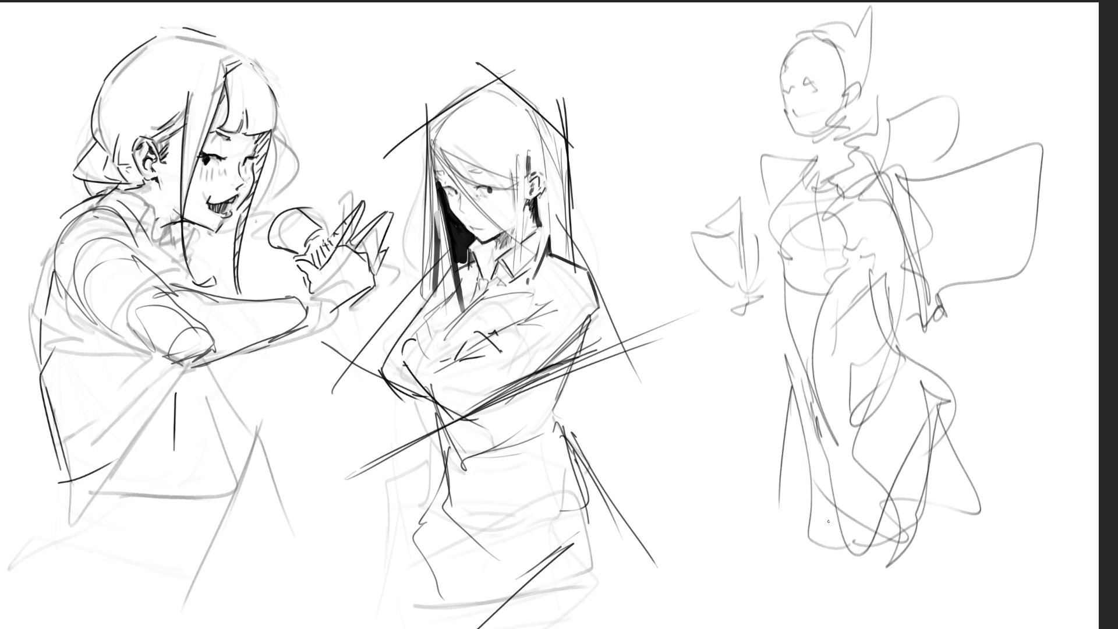
{"action": "mouse_move", "coordinate": [863, 434]}
{"action": "left_mouse_down"}
{"action": "mouse_move", "coordinate": [885, 116]}
{"action": "mouse_move", "coordinate": [856, 479]}
{"action": "mouse_move", "coordinate": [814, 394]}
{"action": "mouse_move", "coordinate": [794, 50]}
{"action": "mouse_move", "coordinate": [936, 150]}
{"action": "mouse_move", "coordinate": [786, 38]}
{"action": "mouse_move", "coordinate": [955, 398]}
{"action": "left_mouse_up"}
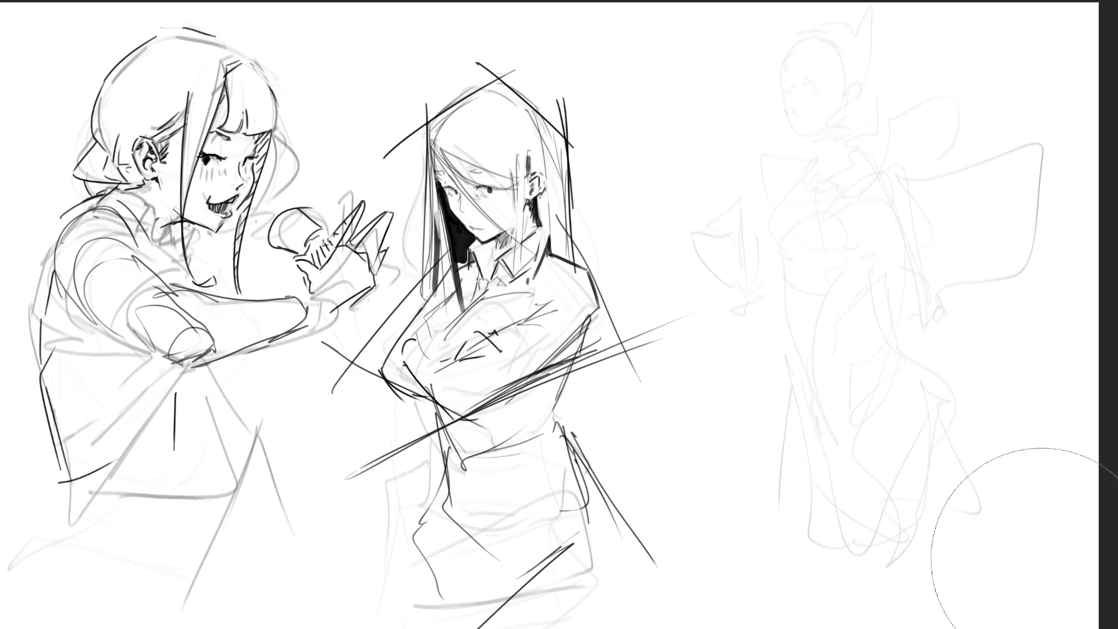
{"action": "key", "text": "e"}
- Ink the cowl outline over the faint head: left edge, pointed ears, jaw, right side and chin
{"action": "left_click_drag", "start_coordinate": [779, 50], "coordinate": [781, 115]}
{"action": "mouse_move", "coordinate": [777, 59]}
{"action": "left_mouse_down"}
{"action": "mouse_move", "coordinate": [790, 29]}
{"action": "mouse_move", "coordinate": [829, 22]}
{"action": "left_mouse_up"}
{"action": "left_click_drag", "start_coordinate": [837, 26], "coordinate": [845, 9]}
{"action": "mouse_move", "coordinate": [861, 9]}
{"action": "left_mouse_down"}
{"action": "mouse_move", "coordinate": [862, 26]}
{"action": "mouse_move", "coordinate": [808, 8]}
{"action": "left_mouse_up"}
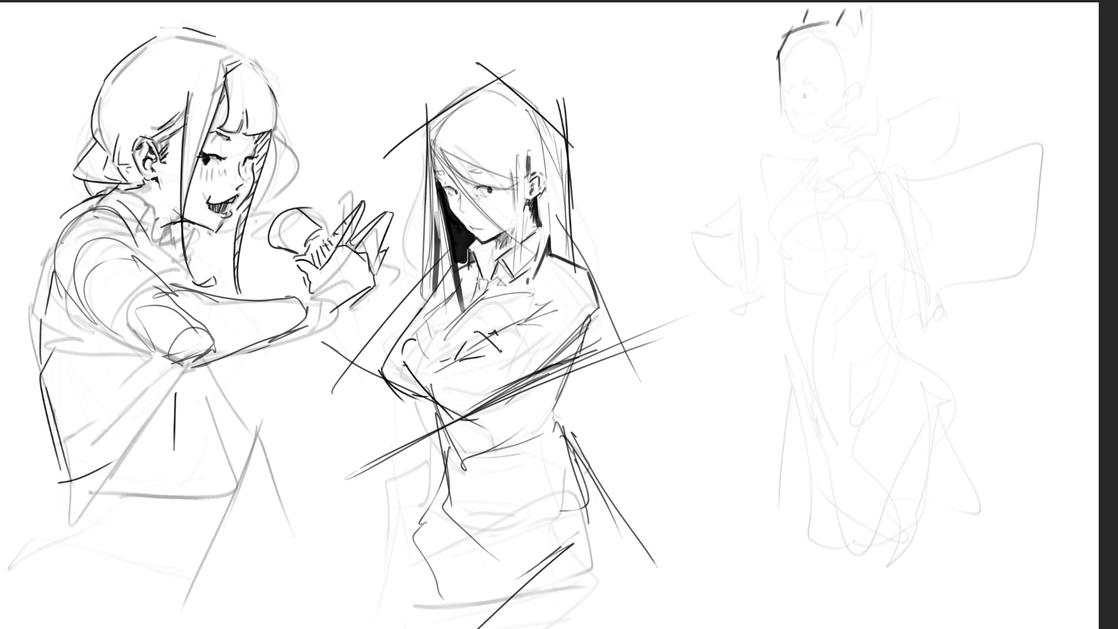
{"action": "left_click_drag", "start_coordinate": [782, 106], "coordinate": [815, 92]}
{"action": "mouse_move", "coordinate": [780, 50]}
{"action": "left_mouse_down"}
{"action": "mouse_move", "coordinate": [786, 74]}
{"action": "mouse_move", "coordinate": [823, 79]}
{"action": "left_mouse_up"}
{"action": "mouse_move", "coordinate": [779, 108]}
{"action": "left_mouse_down"}
{"action": "mouse_move", "coordinate": [813, 97]}
{"action": "mouse_move", "coordinate": [804, 150]}
{"action": "mouse_move", "coordinate": [850, 129]}
{"action": "left_mouse_up"}
{"action": "left_click_drag", "start_coordinate": [837, 89], "coordinate": [846, 119]}
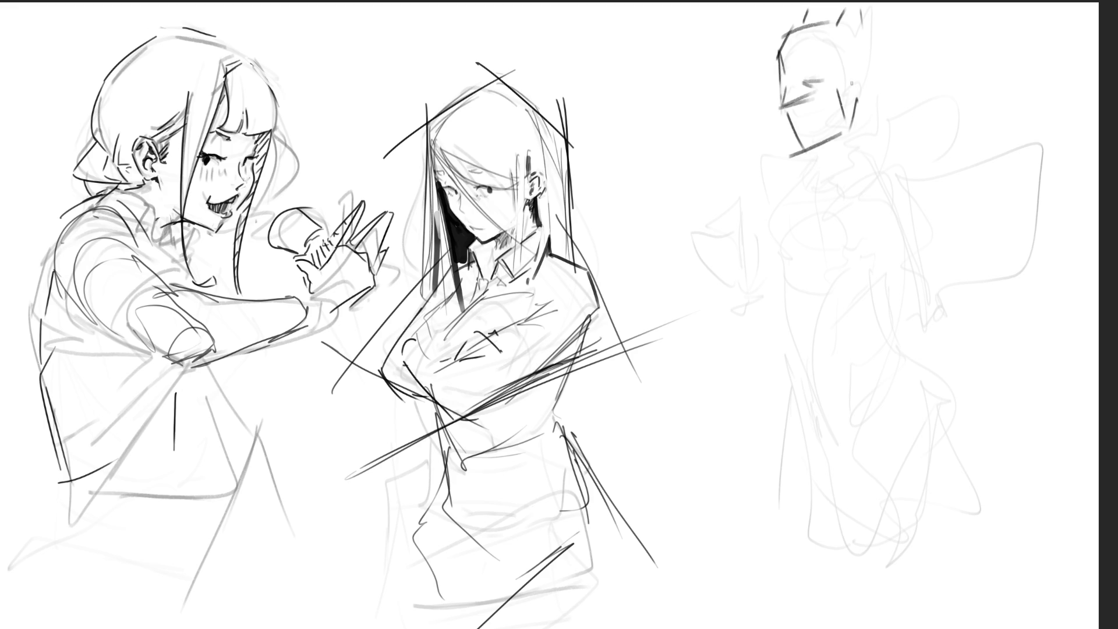
{"action": "mouse_move", "coordinate": [868, 28]}
{"action": "left_mouse_down"}
{"action": "mouse_move", "coordinate": [879, 138]}
{"action": "mouse_move", "coordinate": [892, 153]}
{"action": "left_mouse_up"}
{"action": "mouse_move", "coordinate": [814, 143]}
{"action": "left_mouse_down"}
{"action": "mouse_move", "coordinate": [829, 152]}
{"action": "mouse_move", "coordinate": [827, 178]}
{"action": "mouse_move", "coordinate": [842, 142]}
{"action": "mouse_move", "coordinate": [810, 128]}
{"action": "left_mouse_up"}
- Add the mask's eye slit, nose and mouth lines, erasing and undoing to refine the head outline
{"action": "mouse_move", "coordinate": [803, 84]}
{"action": "left_mouse_down"}
{"action": "mouse_move", "coordinate": [824, 76]}
{"action": "mouse_move", "coordinate": [795, 48]}
{"action": "mouse_move", "coordinate": [814, 45]}
{"action": "mouse_move", "coordinate": [821, 52]}
{"action": "mouse_move", "coordinate": [784, 92]}
{"action": "left_mouse_up"}
{"action": "key", "text": "ctrl+z"}
{"action": "key", "text": "ctrl+z"}
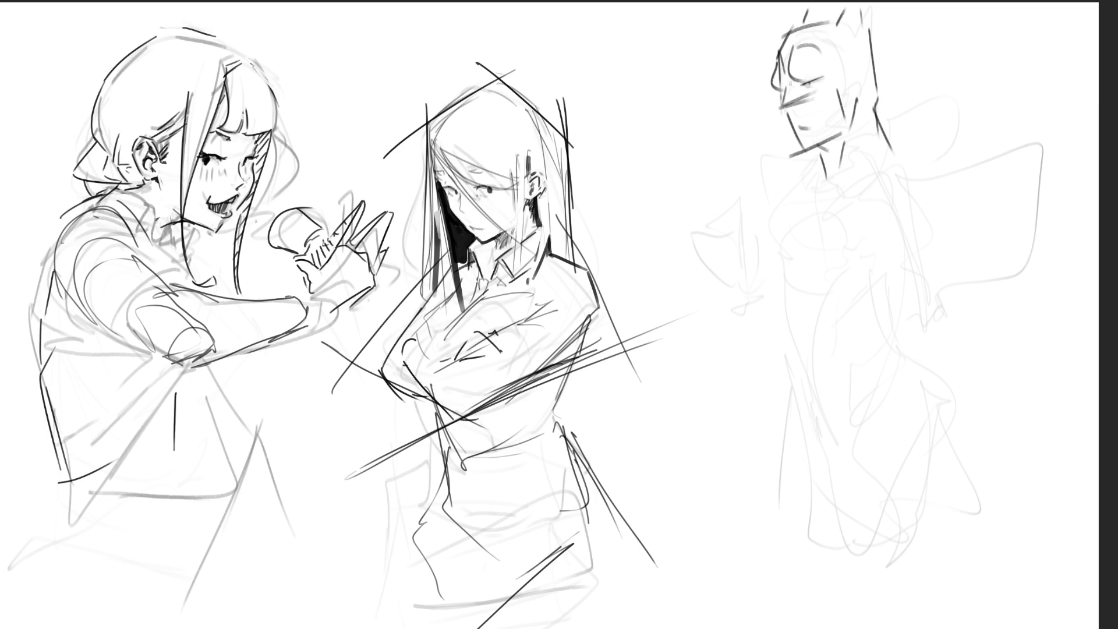
{"action": "left_click", "coordinate": [783, 89]}
{"action": "left_click_drag", "start_coordinate": [782, 85], "coordinate": [779, 52]}
{"action": "mouse_move", "coordinate": [777, 110]}
{"action": "left_mouse_down"}
{"action": "mouse_move", "coordinate": [803, 100]}
{"action": "mouse_move", "coordinate": [779, 111]}
{"action": "mouse_move", "coordinate": [799, 110]}
{"action": "left_mouse_up"}
{"action": "mouse_move", "coordinate": [835, 92]}
{"action": "left_mouse_down"}
{"action": "mouse_move", "coordinate": [827, 110]}
{"action": "mouse_move", "coordinate": [830, 71]}
{"action": "left_mouse_up"}
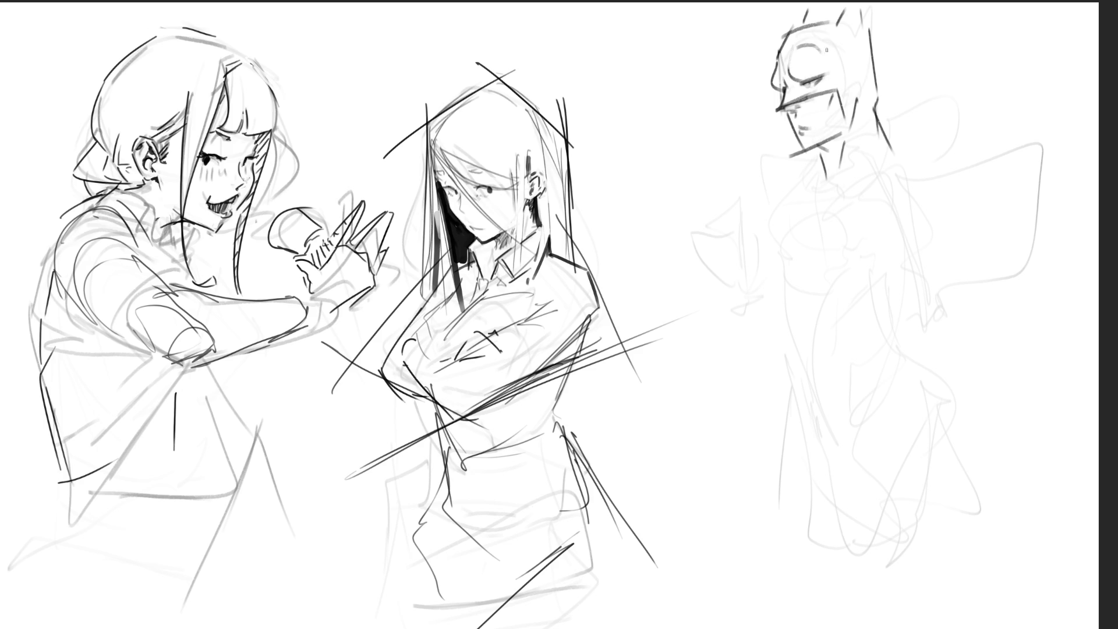
{"action": "mouse_move", "coordinate": [824, 42]}
{"action": "left_mouse_down"}
{"action": "mouse_move", "coordinate": [797, 45]}
{"action": "mouse_move", "coordinate": [775, 87]}
{"action": "left_mouse_up"}
{"action": "key", "text": "ctrl+z"}
{"action": "mouse_move", "coordinate": [780, 63]}
{"action": "left_mouse_down"}
{"action": "mouse_move", "coordinate": [783, 38]}
{"action": "mouse_move", "coordinate": [858, 4]}
{"action": "left_mouse_up"}
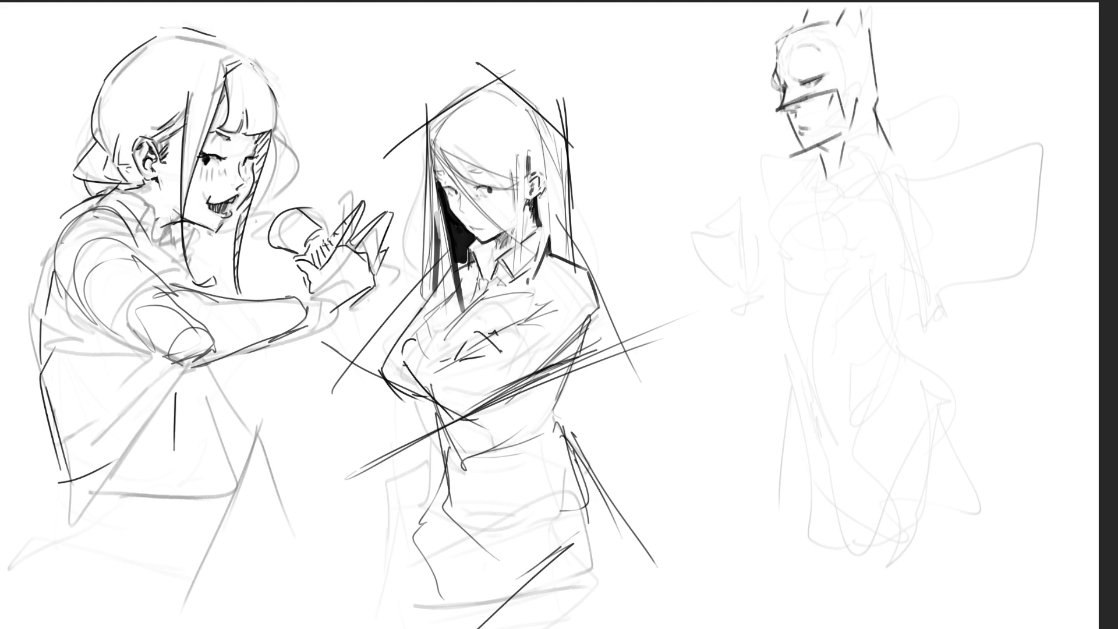
- Ink the collar, flowing cape strokes and torso outline, and darken the top of the cowl
{"action": "mouse_move", "coordinate": [890, 154]}
{"action": "left_mouse_down"}
{"action": "mouse_move", "coordinate": [847, 198]}
{"action": "mouse_move", "coordinate": [824, 204]}
{"action": "mouse_move", "coordinate": [931, 156]}
{"action": "mouse_move", "coordinate": [813, 227]}
{"action": "mouse_move", "coordinate": [919, 167]}
{"action": "mouse_move", "coordinate": [1037, 203]}
{"action": "mouse_move", "coordinate": [880, 170]}
{"action": "left_mouse_up"}
{"action": "mouse_move", "coordinate": [886, 177]}
{"action": "left_mouse_down"}
{"action": "mouse_move", "coordinate": [969, 202]}
{"action": "mouse_move", "coordinate": [1069, 176]}
{"action": "left_mouse_up"}
{"action": "mouse_move", "coordinate": [1013, 208]}
{"action": "left_mouse_down"}
{"action": "mouse_move", "coordinate": [1052, 147]}
{"action": "mouse_move", "coordinate": [1081, 234]}
{"action": "mouse_move", "coordinate": [1026, 236]}
{"action": "left_mouse_up"}
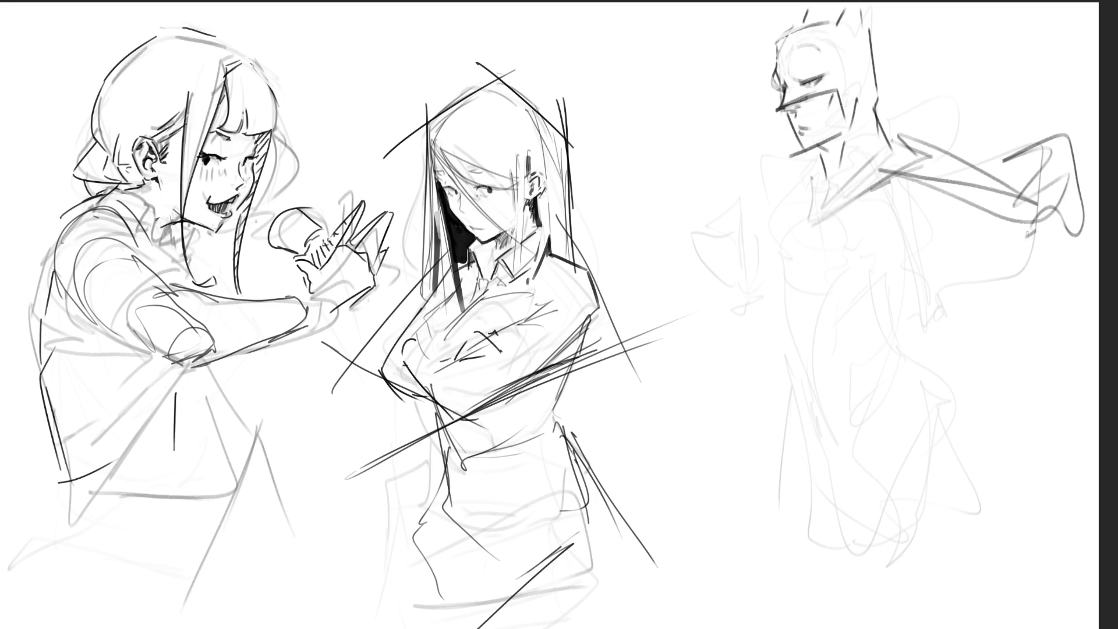
{"action": "mouse_move", "coordinate": [828, 174]}
{"action": "left_mouse_down"}
{"action": "mouse_move", "coordinate": [843, 207]}
{"action": "mouse_move", "coordinate": [799, 228]}
{"action": "mouse_move", "coordinate": [789, 247]}
{"action": "mouse_move", "coordinate": [811, 309]}
{"action": "mouse_move", "coordinate": [827, 233]}
{"action": "mouse_move", "coordinate": [884, 198]}
{"action": "left_mouse_up"}
{"action": "mouse_move", "coordinate": [886, 196]}
{"action": "left_mouse_down"}
{"action": "mouse_move", "coordinate": [894, 233]}
{"action": "mouse_move", "coordinate": [812, 317]}
{"action": "left_mouse_up"}
{"action": "left_click_drag", "start_coordinate": [899, 221], "coordinate": [908, 247]}
{"action": "mouse_move", "coordinate": [969, 191]}
{"action": "left_mouse_down"}
{"action": "mouse_move", "coordinate": [983, 220]}
{"action": "mouse_move", "coordinate": [912, 264]}
{"action": "left_mouse_up"}
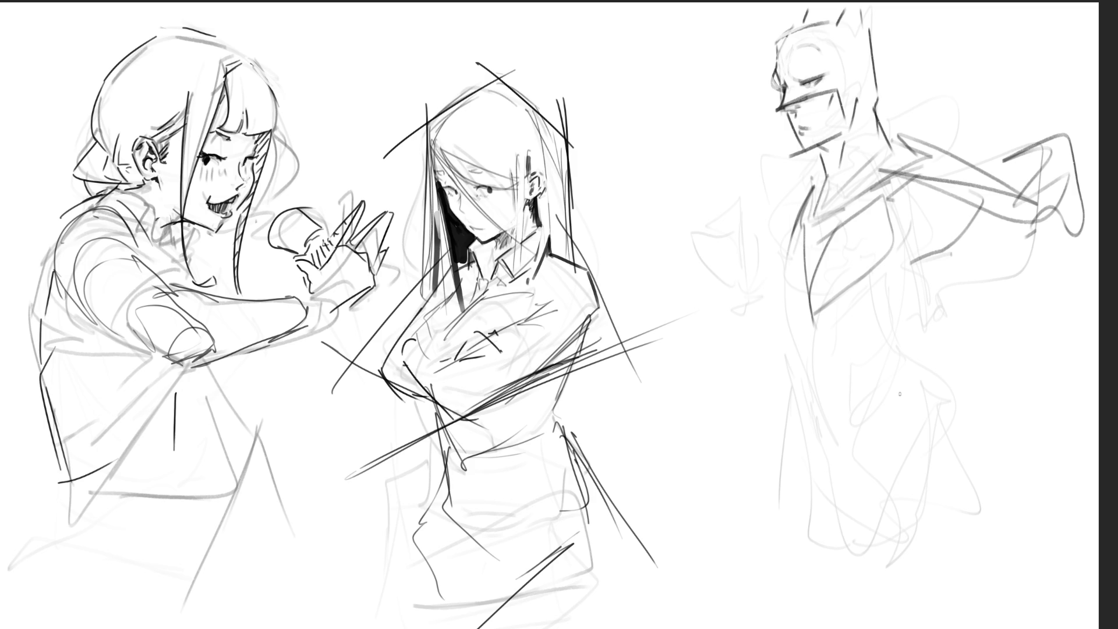
{"action": "mouse_move", "coordinate": [805, 22]}
{"action": "left_mouse_down"}
{"action": "mouse_move", "coordinate": [838, 9]}
{"action": "mouse_move", "coordinate": [805, 1]}
{"action": "left_mouse_up"}
- Draw a raised open hand with fingers left of the head, and its arm toward the shoulder
{"action": "mouse_move", "coordinate": [708, 123]}
{"action": "left_mouse_down"}
{"action": "mouse_move", "coordinate": [710, 96]}
{"action": "mouse_move", "coordinate": [752, 157]}
{"action": "left_mouse_up"}
{"action": "mouse_move", "coordinate": [707, 88]}
{"action": "left_mouse_down"}
{"action": "mouse_move", "coordinate": [715, 81]}
{"action": "mouse_move", "coordinate": [757, 158]}
{"action": "left_mouse_up"}
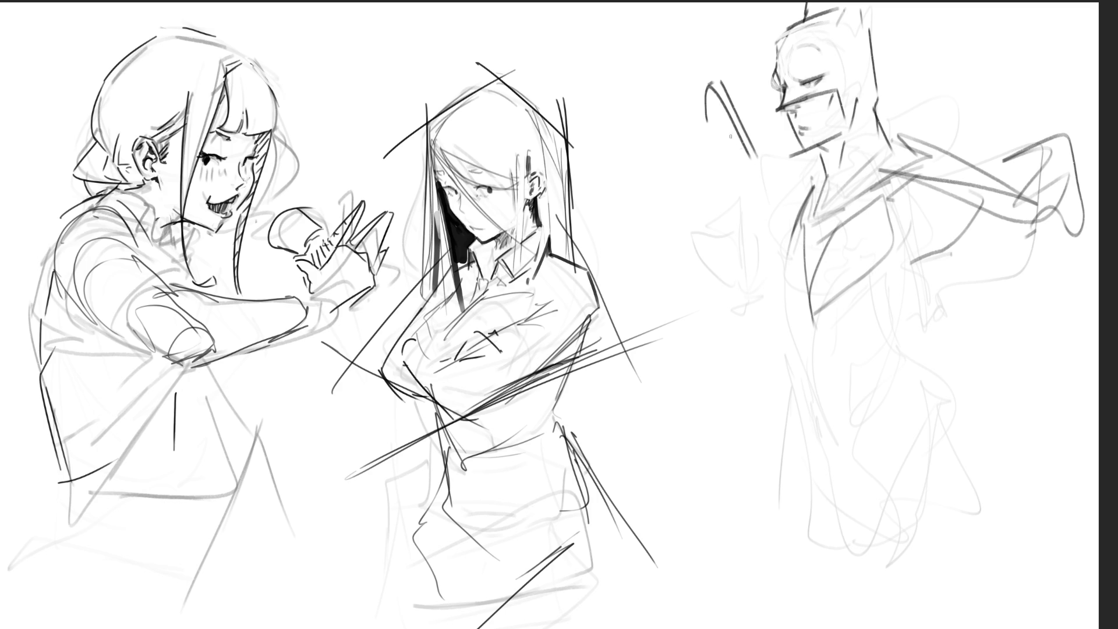
{"action": "mouse_move", "coordinate": [711, 92]}
{"action": "left_mouse_down"}
{"action": "mouse_move", "coordinate": [715, 134]}
{"action": "mouse_move", "coordinate": [751, 168]}
{"action": "left_mouse_up"}
{"action": "left_click_drag", "start_coordinate": [758, 156], "coordinate": [746, 176]}
{"action": "mouse_move", "coordinate": [682, 125]}
{"action": "left_mouse_down"}
{"action": "mouse_move", "coordinate": [699, 108]}
{"action": "mouse_move", "coordinate": [671, 101]}
{"action": "mouse_move", "coordinate": [679, 131]}
{"action": "mouse_move", "coordinate": [710, 153]}
{"action": "mouse_move", "coordinate": [691, 216]}
{"action": "left_mouse_up"}
{"action": "left_click_drag", "start_coordinate": [738, 179], "coordinate": [730, 236]}
{"action": "mouse_move", "coordinate": [683, 161]}
{"action": "left_mouse_down"}
{"action": "mouse_move", "coordinate": [670, 181]}
{"action": "mouse_move", "coordinate": [675, 227]}
{"action": "mouse_move", "coordinate": [695, 214]}
{"action": "mouse_move", "coordinate": [731, 233]}
{"action": "mouse_move", "coordinate": [757, 291]}
{"action": "left_mouse_up"}
{"action": "left_click_drag", "start_coordinate": [752, 227], "coordinate": [760, 236]}
{"action": "left_click_drag", "start_coordinate": [815, 169], "coordinate": [748, 219]}
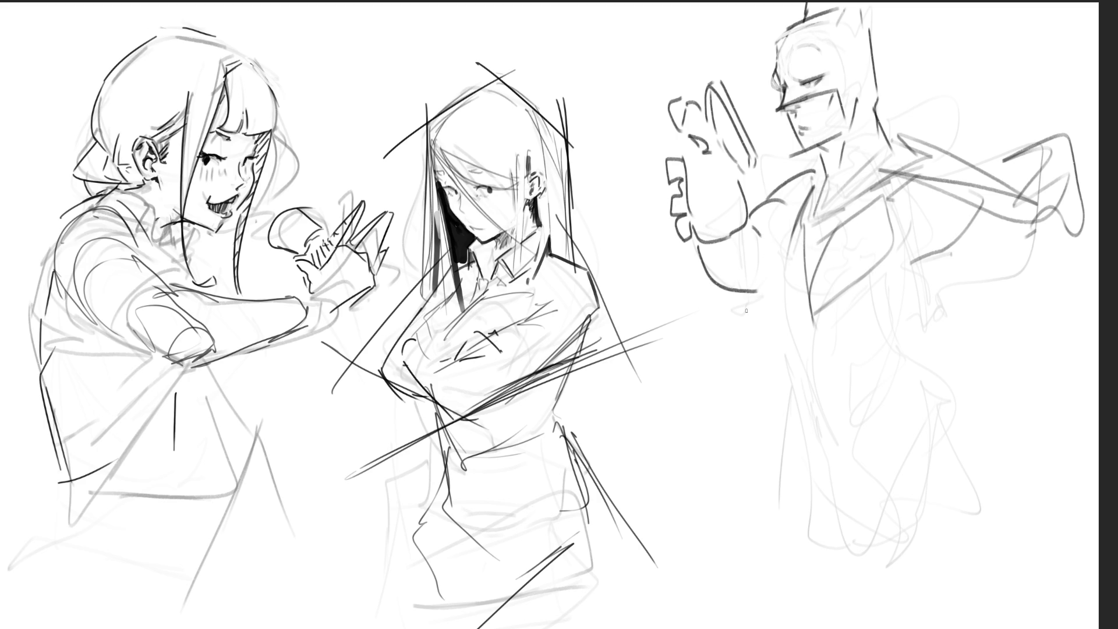
{"action": "left_click_drag", "start_coordinate": [730, 298], "coordinate": [782, 275]}
- Ink the shoulder, arm and lower torso lines, plus a fist at the figure's side
{"action": "mouse_move", "coordinate": [904, 253]}
{"action": "left_mouse_down"}
{"action": "mouse_move", "coordinate": [943, 207]}
{"action": "mouse_move", "coordinate": [1024, 257]}
{"action": "mouse_move", "coordinate": [915, 274]}
{"action": "mouse_move", "coordinate": [985, 220]}
{"action": "mouse_move", "coordinate": [923, 294]}
{"action": "left_mouse_up"}
{"action": "left_click_drag", "start_coordinate": [1014, 231], "coordinate": [1019, 328]}
{"action": "mouse_move", "coordinate": [933, 296]}
{"action": "left_mouse_down"}
{"action": "mouse_move", "coordinate": [999, 333]}
{"action": "mouse_move", "coordinate": [994, 372]}
{"action": "left_mouse_up"}
{"action": "left_click_drag", "start_coordinate": [933, 330], "coordinate": [945, 441]}
{"action": "left_click_drag", "start_coordinate": [1031, 352], "coordinate": [936, 449]}
{"action": "mouse_move", "coordinate": [939, 437]}
{"action": "left_mouse_down"}
{"action": "mouse_move", "coordinate": [963, 450]}
{"action": "mouse_move", "coordinate": [951, 431]}
{"action": "mouse_move", "coordinate": [1002, 407]}
{"action": "mouse_move", "coordinate": [981, 389]}
{"action": "mouse_move", "coordinate": [1027, 368]}
{"action": "mouse_move", "coordinate": [1010, 377]}
{"action": "left_mouse_up"}
{"action": "mouse_move", "coordinate": [909, 392]}
{"action": "left_mouse_down"}
{"action": "mouse_move", "coordinate": [898, 444]}
{"action": "mouse_move", "coordinate": [911, 447]}
{"action": "left_mouse_up"}
- Draw the waist and utility belt, with arm, chest and torso construction lines
{"action": "mouse_move", "coordinate": [798, 393]}
{"action": "left_mouse_down"}
{"action": "mouse_move", "coordinate": [799, 442]}
{"action": "mouse_move", "coordinate": [817, 377]}
{"action": "mouse_move", "coordinate": [820, 451]}
{"action": "mouse_move", "coordinate": [868, 419]}
{"action": "mouse_move", "coordinate": [842, 449]}
{"action": "left_mouse_up"}
{"action": "left_click_drag", "start_coordinate": [885, 403], "coordinate": [864, 444]}
{"action": "left_click_drag", "start_coordinate": [813, 386], "coordinate": [792, 434]}
{"action": "left_click_drag", "start_coordinate": [789, 302], "coordinate": [803, 385]}
{"action": "left_click_drag", "start_coordinate": [806, 203], "coordinate": [765, 313]}
{"action": "left_click_drag", "start_coordinate": [921, 323], "coordinate": [885, 388]}
{"action": "left_click_drag", "start_coordinate": [801, 315], "coordinate": [899, 304]}
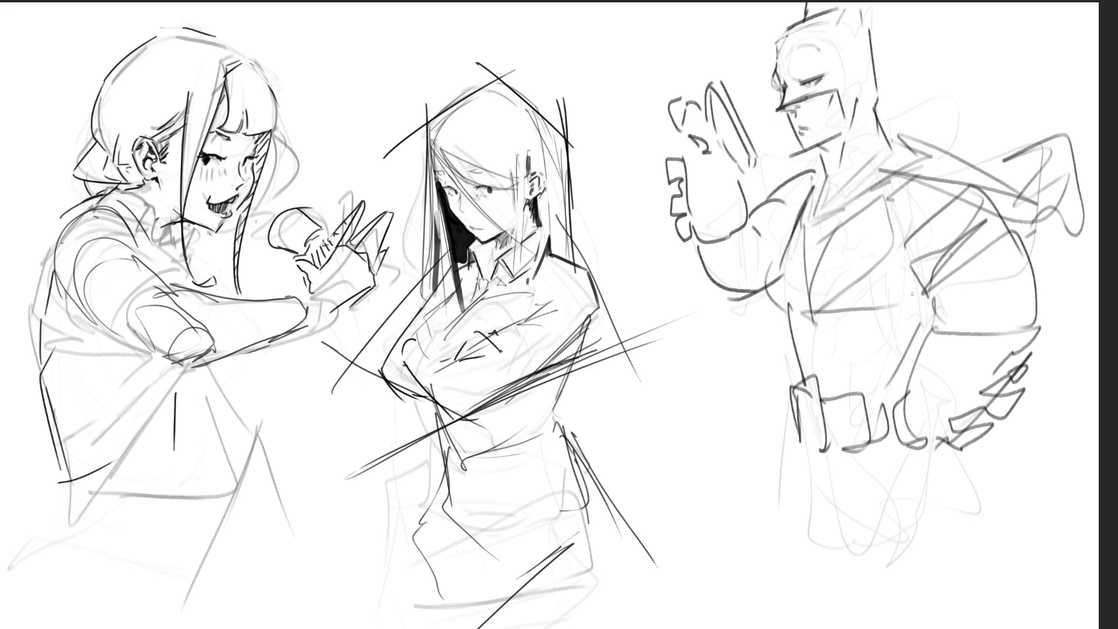
{"action": "left_click_drag", "start_coordinate": [789, 236], "coordinate": [787, 302]}
- Draw the legs from the belt down to the page bottom, undoing misplaced strokes
{"action": "mouse_move", "coordinate": [793, 442]}
{"action": "left_mouse_down"}
{"action": "mouse_move", "coordinate": [822, 540]}
{"action": "mouse_move", "coordinate": [863, 569]}
{"action": "mouse_move", "coordinate": [858, 517]}
{"action": "mouse_move", "coordinate": [933, 447]}
{"action": "left_mouse_up"}
{"action": "key", "text": "ctrl+z"}
{"action": "key", "text": "ctrl+z"}
{"action": "mouse_move", "coordinate": [799, 446]}
{"action": "left_mouse_down"}
{"action": "mouse_move", "coordinate": [841, 568]}
{"action": "mouse_move", "coordinate": [878, 481]}
{"action": "mouse_move", "coordinate": [927, 445]}
{"action": "mouse_move", "coordinate": [997, 505]}
{"action": "mouse_move", "coordinate": [984, 617]}
{"action": "mouse_move", "coordinate": [963, 627]}
{"action": "left_mouse_up"}
{"action": "left_click_drag", "start_coordinate": [850, 556], "coordinate": [863, 628]}
{"action": "left_click_drag", "start_coordinate": [792, 446], "coordinate": [847, 628]}
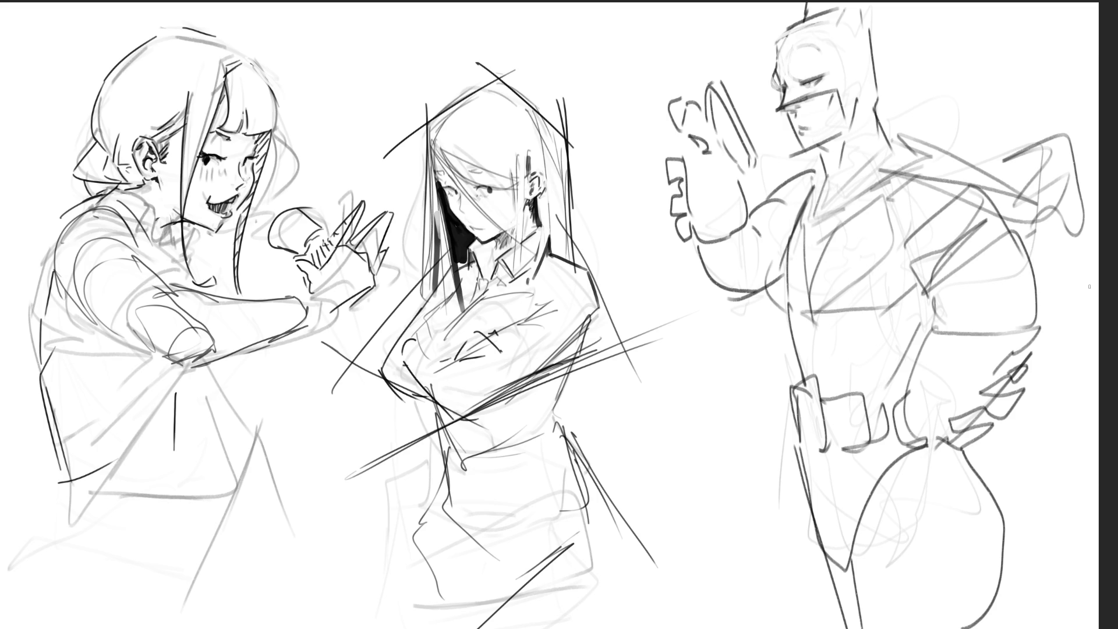
{"action": "key", "text": "ctrl+z"}
{"action": "key", "text": "ctrl+z"}
{"action": "key", "text": "ctrl+z"}
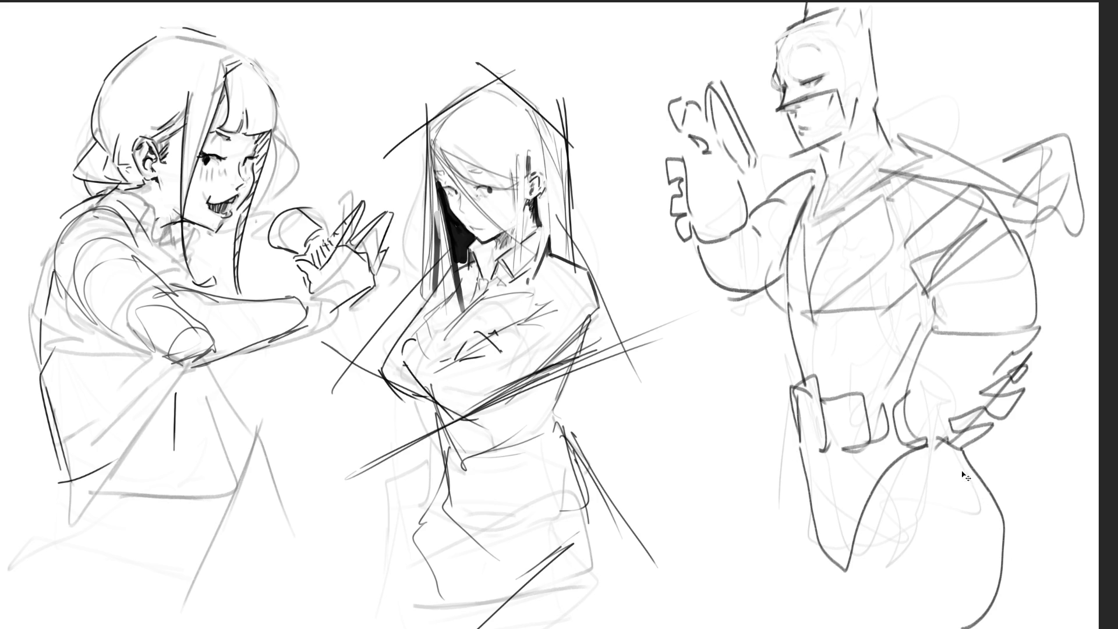
{"action": "mouse_move", "coordinate": [958, 450]}
{"action": "left_mouse_down"}
{"action": "mouse_move", "coordinate": [978, 488]}
{"action": "mouse_move", "coordinate": [987, 567]}
{"action": "mouse_move", "coordinate": [972, 628]}
{"action": "left_mouse_up"}
{"action": "left_click_drag", "start_coordinate": [843, 573], "coordinate": [972, 553]}
{"action": "key", "text": "ctrl+z"}
{"action": "mouse_move", "coordinate": [841, 570]}
{"action": "left_mouse_down"}
{"action": "mouse_move", "coordinate": [970, 576]}
{"action": "mouse_move", "coordinate": [851, 588]}
{"action": "mouse_move", "coordinate": [973, 583]}
{"action": "mouse_move", "coordinate": [822, 566]}
{"action": "mouse_move", "coordinate": [826, 584]}
{"action": "left_mouse_up"}
{"action": "key", "text": "ctrl+z"}
{"action": "key", "text": "ctrl+z"}
{"action": "key", "text": "ctrl+z"}
- Add the lower left leg and a line below the belt, then fade the whole figure with a soft eraser
{"action": "left_click_drag", "start_coordinate": [819, 527], "coordinate": [814, 559]}
{"action": "mouse_move", "coordinate": [799, 445]}
{"action": "left_mouse_down"}
{"action": "mouse_move", "coordinate": [812, 549]}
{"action": "mouse_move", "coordinate": [823, 559]}
{"action": "mouse_move", "coordinate": [877, 530]}
{"action": "left_mouse_up"}
{"action": "mouse_move", "coordinate": [815, 464]}
{"action": "left_mouse_down"}
{"action": "mouse_move", "coordinate": [934, 444]}
{"action": "mouse_move", "coordinate": [962, 462]}
{"action": "left_mouse_up"}
{"action": "left_click_drag", "start_coordinate": [820, 563], "coordinate": [837, 619]}
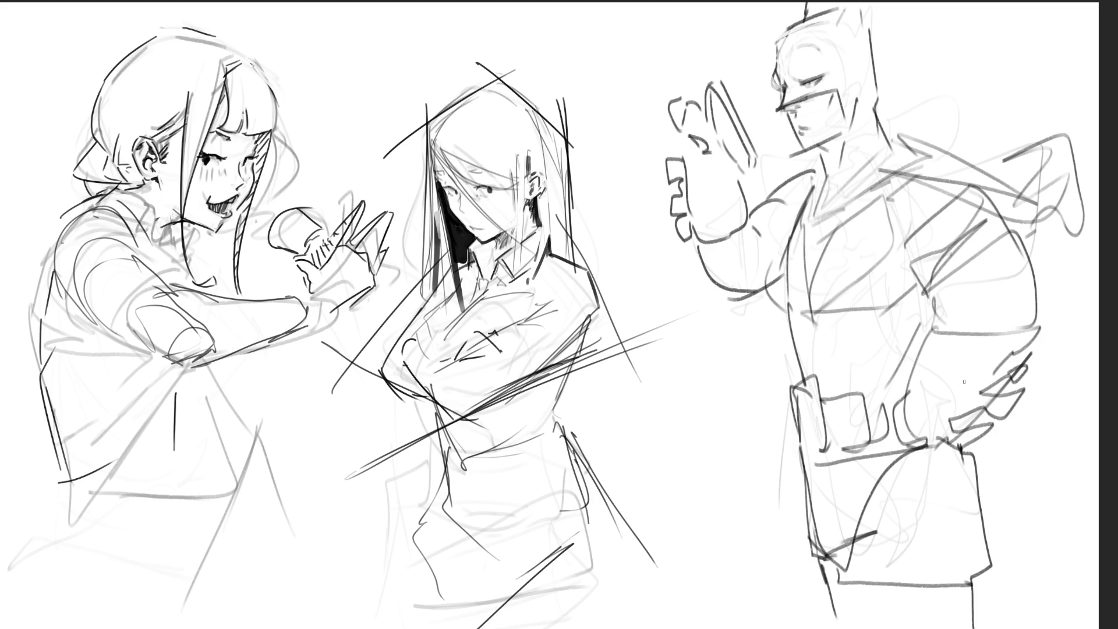
{"action": "mouse_move", "coordinate": [955, 99]}
{"action": "left_mouse_down"}
{"action": "mouse_move", "coordinate": [923, 174]}
{"action": "mouse_move", "coordinate": [823, 53]}
{"action": "mouse_move", "coordinate": [822, 178]}
{"action": "mouse_move", "coordinate": [862, 474]}
{"action": "mouse_move", "coordinate": [990, 355]}
{"action": "mouse_move", "coordinate": [991, 376]}
{"action": "mouse_move", "coordinate": [945, 314]}
{"action": "mouse_move", "coordinate": [924, 212]}
{"action": "mouse_move", "coordinate": [761, 150]}
{"action": "mouse_move", "coordinate": [724, 112]}
{"action": "mouse_move", "coordinate": [988, 298]}
{"action": "mouse_move", "coordinate": [873, 100]}
{"action": "mouse_move", "coordinate": [736, 193]}
{"action": "mouse_move", "coordinate": [998, 586]}
{"action": "left_mouse_up"}
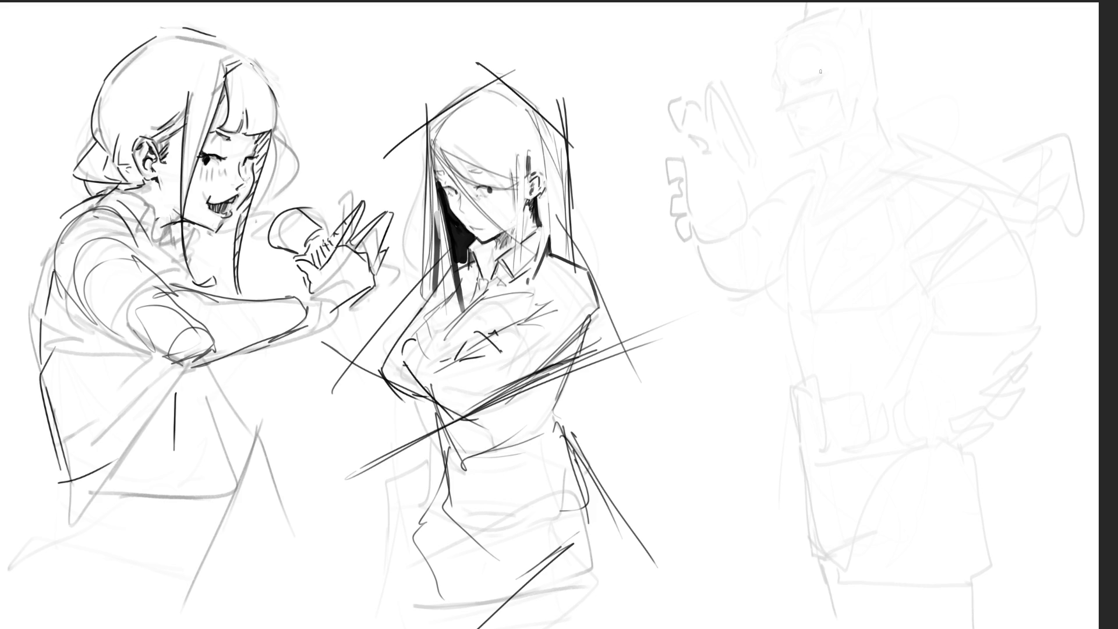
- Ink the right figure's head outline, eyes, jaw, hairline, hair tuft, ear and neck
{"action": "left_click_drag", "start_coordinate": [790, 82], "coordinate": [811, 142]}
{"action": "mouse_move", "coordinate": [821, 40]}
{"action": "left_mouse_down"}
{"action": "mouse_move", "coordinate": [790, 103]}
{"action": "mouse_move", "coordinate": [872, 78]}
{"action": "left_mouse_up"}
{"action": "mouse_move", "coordinate": [803, 100]}
{"action": "left_mouse_down"}
{"action": "mouse_move", "coordinate": [818, 113]}
{"action": "mouse_move", "coordinate": [863, 106]}
{"action": "mouse_move", "coordinate": [814, 100]}
{"action": "mouse_move", "coordinate": [860, 93]}
{"action": "left_mouse_up"}
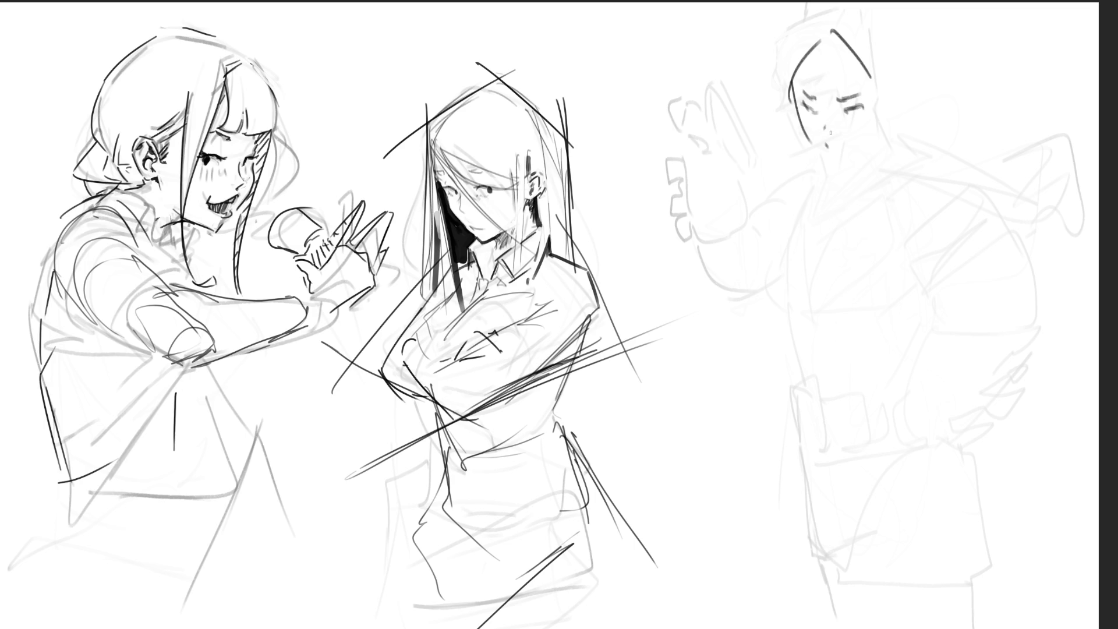
{"action": "mouse_move", "coordinate": [811, 146]}
{"action": "left_mouse_down"}
{"action": "mouse_move", "coordinate": [830, 162]}
{"action": "mouse_move", "coordinate": [870, 142]}
{"action": "mouse_move", "coordinate": [898, 79]}
{"action": "mouse_move", "coordinate": [897, 106]}
{"action": "left_mouse_up"}
{"action": "mouse_move", "coordinate": [826, 51]}
{"action": "left_mouse_down"}
{"action": "mouse_move", "coordinate": [879, 79]}
{"action": "mouse_move", "coordinate": [802, 71]}
{"action": "mouse_move", "coordinate": [793, 81]}
{"action": "mouse_move", "coordinate": [810, 34]}
{"action": "mouse_move", "coordinate": [842, 19]}
{"action": "mouse_move", "coordinate": [902, 53]}
{"action": "mouse_move", "coordinate": [919, 87]}
{"action": "mouse_move", "coordinate": [907, 108]}
{"action": "left_mouse_up"}
{"action": "left_click_drag", "start_coordinate": [914, 108], "coordinate": [906, 120]}
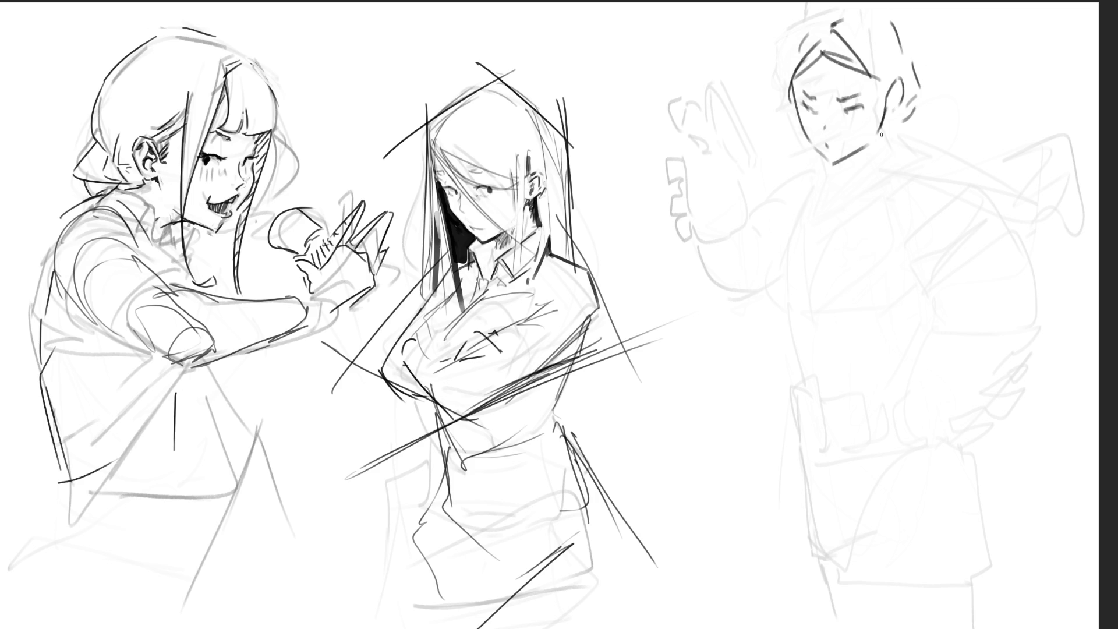
{"action": "mouse_move", "coordinate": [887, 123]}
{"action": "left_mouse_down"}
{"action": "mouse_move", "coordinate": [864, 186]}
{"action": "mouse_move", "coordinate": [834, 193]}
{"action": "mouse_move", "coordinate": [871, 154]}
{"action": "mouse_move", "coordinate": [841, 175]}
{"action": "left_mouse_up"}
- Hatch the collar, draw a raised fist beside the head, and add the left face contour
{"action": "mouse_move", "coordinate": [850, 154]}
{"action": "left_mouse_down"}
{"action": "mouse_move", "coordinate": [849, 172]}
{"action": "mouse_move", "coordinate": [859, 163]}
{"action": "left_mouse_up"}
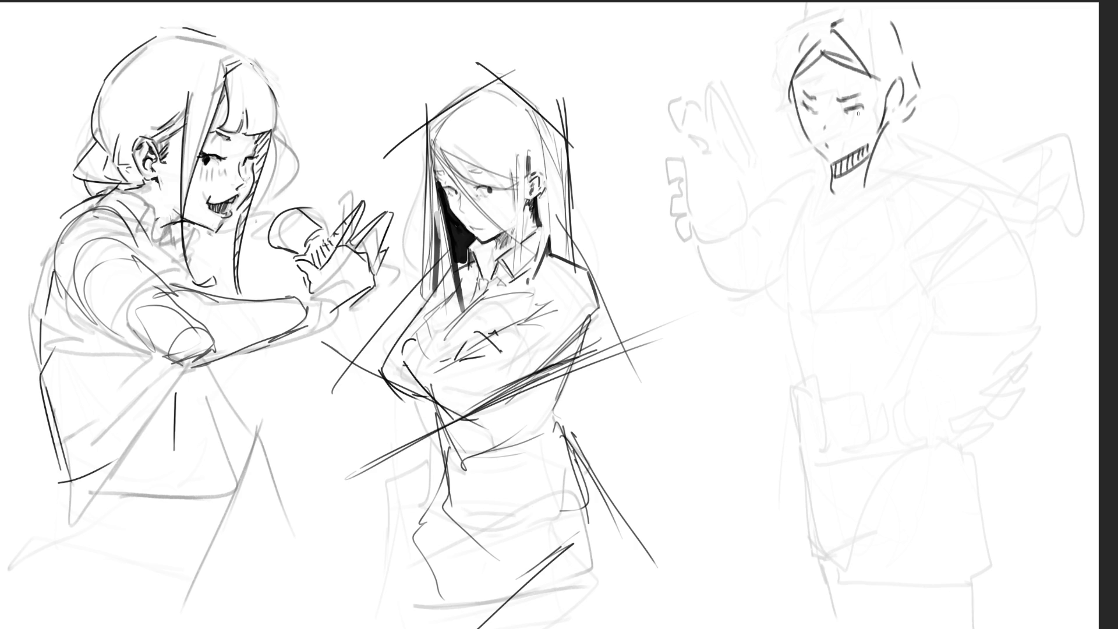
{"action": "mouse_move", "coordinate": [922, 57]}
{"action": "left_mouse_down"}
{"action": "mouse_move", "coordinate": [931, 85]}
{"action": "mouse_move", "coordinate": [882, 137]}
{"action": "mouse_move", "coordinate": [949, 76]}
{"action": "mouse_move", "coordinate": [955, 108]}
{"action": "left_mouse_up"}
{"action": "left_click_drag", "start_coordinate": [964, 65], "coordinate": [976, 85]}
{"action": "left_click_drag", "start_coordinate": [930, 40], "coordinate": [960, 68]}
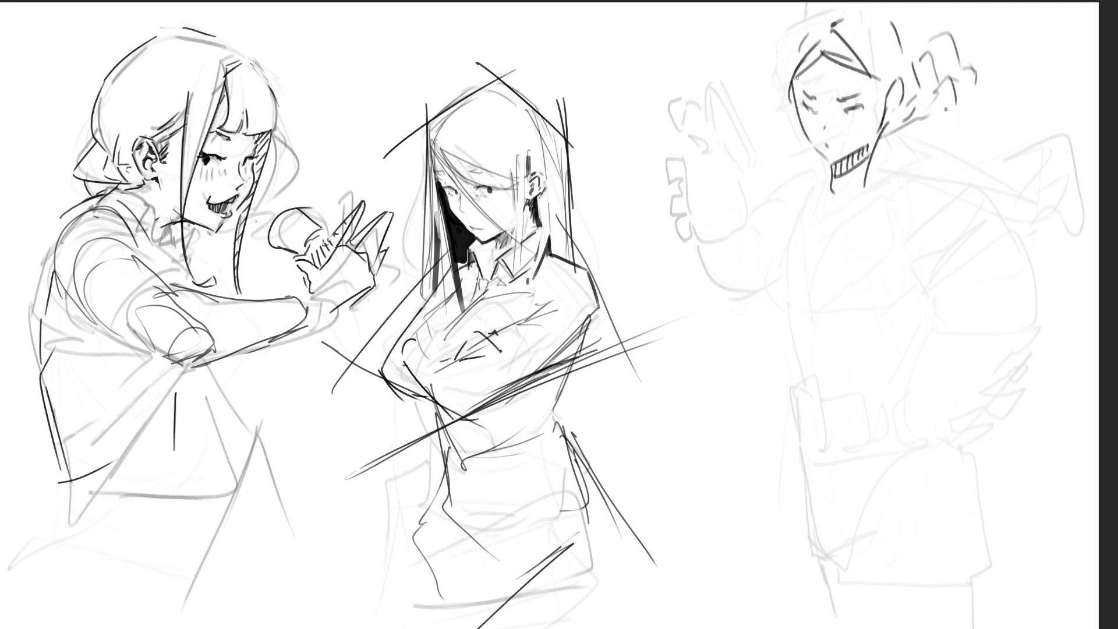
{"action": "left_click_drag", "start_coordinate": [798, 75], "coordinate": [806, 128]}
- Redraw the left face contour, add a curled lock of hair, and ink the right cheek and jaw
{"action": "key", "text": "ctrl+z"}
{"action": "key", "text": "ctrl+z"}
{"action": "key", "text": "ctrl+z"}
{"action": "key", "text": "ctrl+z"}
{"action": "key", "text": "ctrl+z"}
{"action": "key", "text": "ctrl+z"}
{"action": "left_click_drag", "start_coordinate": [794, 74], "coordinate": [828, 27]}
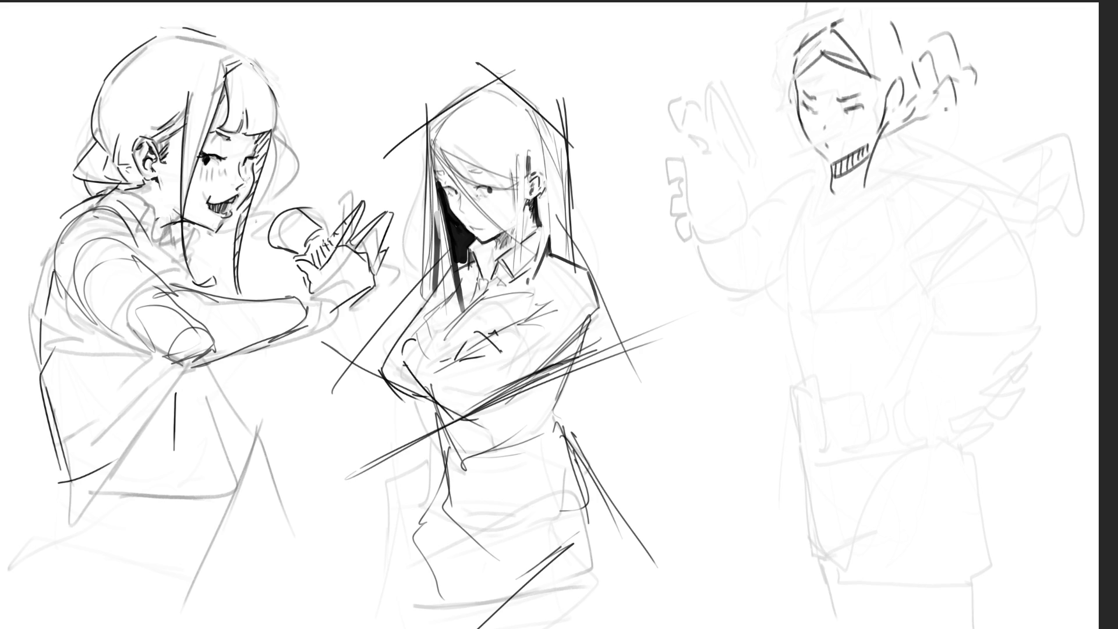
{"action": "mouse_move", "coordinate": [780, 74]}
{"action": "left_mouse_down"}
{"action": "mouse_move", "coordinate": [793, 111]}
{"action": "mouse_move", "coordinate": [807, 63]}
{"action": "mouse_move", "coordinate": [829, 52]}
{"action": "left_mouse_up"}
{"action": "left_click_drag", "start_coordinate": [796, 108], "coordinate": [783, 134]}
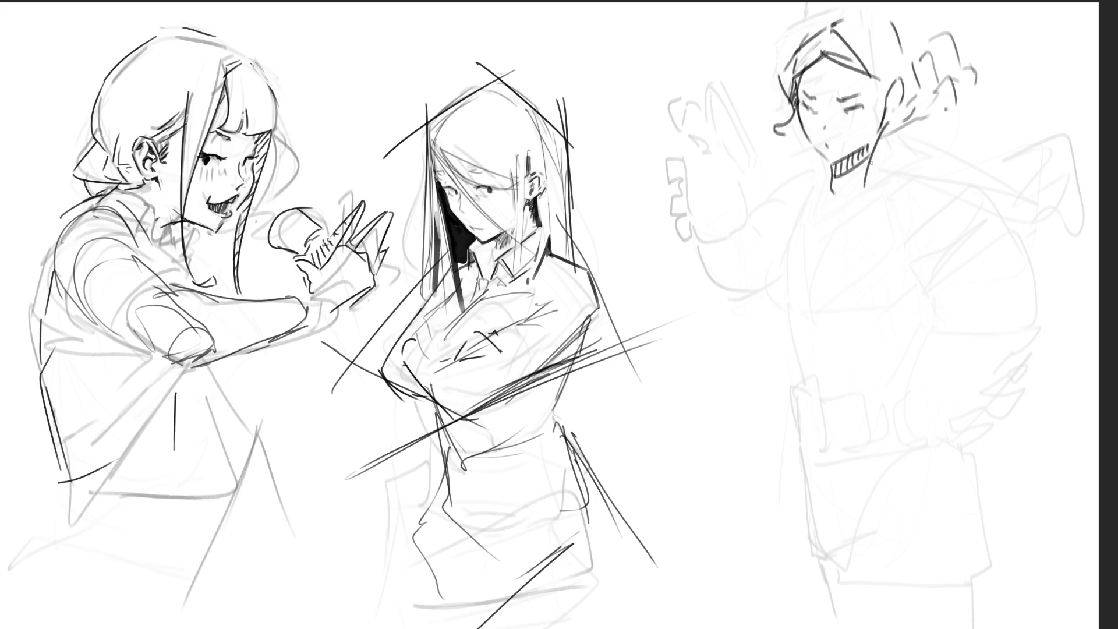
{"action": "left_click_drag", "start_coordinate": [890, 75], "coordinate": [879, 115]}
- Redo the eyes and brows, draw glasses, a V-shaped collar and the shoulder line
{"action": "mouse_move", "coordinate": [803, 84]}
{"action": "left_mouse_down"}
{"action": "mouse_move", "coordinate": [825, 96]}
{"action": "mouse_move", "coordinate": [813, 111]}
{"action": "mouse_move", "coordinate": [824, 115]}
{"action": "mouse_move", "coordinate": [815, 105]}
{"action": "mouse_move", "coordinate": [866, 95]}
{"action": "left_mouse_up"}
{"action": "key", "text": "ctrl+z"}
{"action": "key", "text": "ctrl+z"}
{"action": "key", "text": "ctrl+z"}
{"action": "key", "text": "ctrl+z"}
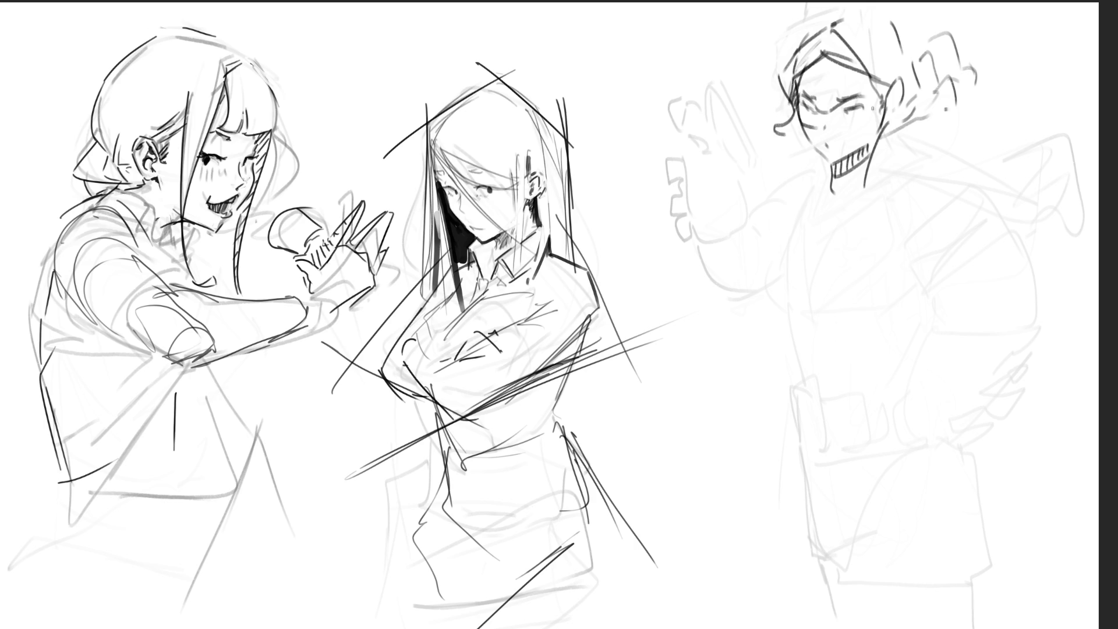
{"action": "mouse_move", "coordinate": [819, 126]}
{"action": "left_mouse_down"}
{"action": "mouse_move", "coordinate": [869, 127]}
{"action": "mouse_move", "coordinate": [881, 107]}
{"action": "mouse_move", "coordinate": [880, 118]}
{"action": "left_mouse_up"}
{"action": "mouse_move", "coordinate": [827, 170]}
{"action": "left_mouse_down"}
{"action": "mouse_move", "coordinate": [815, 179]}
{"action": "mouse_move", "coordinate": [833, 198]}
{"action": "mouse_move", "coordinate": [811, 190]}
{"action": "mouse_move", "coordinate": [884, 186]}
{"action": "mouse_move", "coordinate": [843, 200]}
{"action": "left_mouse_up"}
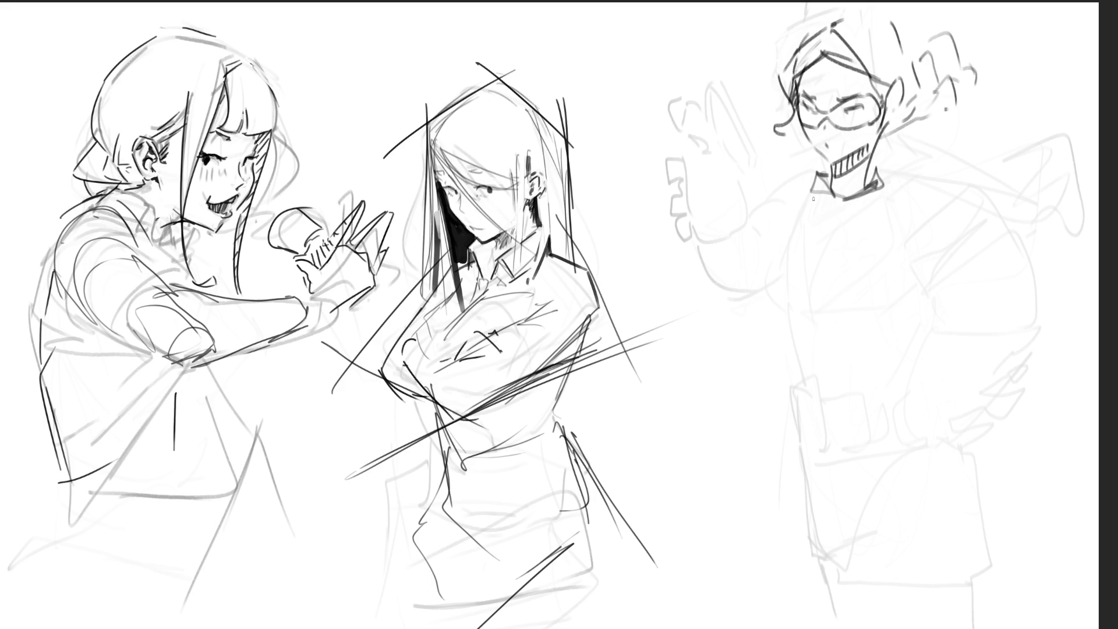
{"action": "mouse_move", "coordinate": [826, 186]}
{"action": "left_mouse_down"}
{"action": "mouse_move", "coordinate": [757, 226]}
{"action": "mouse_move", "coordinate": [851, 205]}
{"action": "left_mouse_up"}
- Ink the right-hand girl's chest lines, other shoulder, waistline and waistband
{"action": "mouse_move", "coordinate": [789, 236]}
{"action": "left_mouse_down"}
{"action": "mouse_move", "coordinate": [774, 278]}
{"action": "mouse_move", "coordinate": [844, 229]}
{"action": "left_mouse_up"}
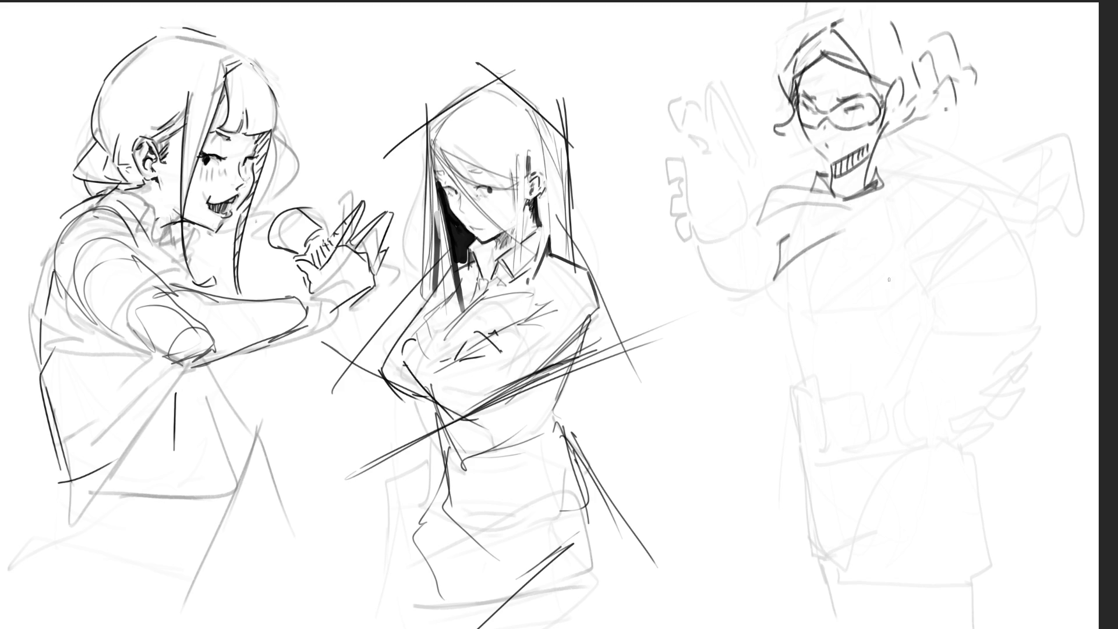
{"action": "left_click_drag", "start_coordinate": [884, 181], "coordinate": [920, 218]}
{"action": "mouse_move", "coordinate": [919, 217]}
{"action": "left_mouse_down"}
{"action": "mouse_move", "coordinate": [879, 224]}
{"action": "mouse_move", "coordinate": [939, 242]}
{"action": "left_mouse_up"}
{"action": "left_click_drag", "start_coordinate": [788, 348], "coordinate": [897, 316]}
{"action": "mouse_move", "coordinate": [782, 323]}
{"action": "left_mouse_down"}
{"action": "mouse_move", "coordinate": [798, 344]}
{"action": "mouse_move", "coordinate": [905, 299]}
{"action": "left_mouse_up"}
- Outline the skirt and hip curve, touch up the shoulder, and sketch a long curve rising behind it
{"action": "mouse_move", "coordinate": [782, 356]}
{"action": "left_mouse_down"}
{"action": "mouse_move", "coordinate": [784, 391]}
{"action": "mouse_move", "coordinate": [896, 378]}
{"action": "left_mouse_up"}
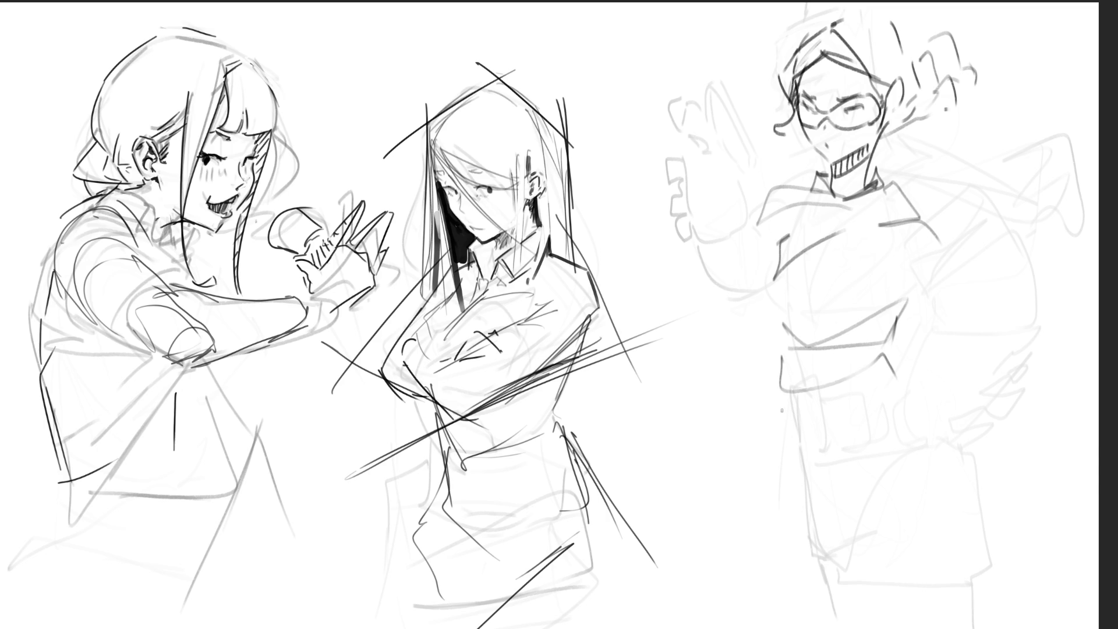
{"action": "mouse_move", "coordinate": [776, 383]}
{"action": "left_mouse_down"}
{"action": "mouse_move", "coordinate": [789, 563]}
{"action": "mouse_move", "coordinate": [801, 573]}
{"action": "mouse_move", "coordinate": [903, 564]}
{"action": "mouse_move", "coordinate": [979, 513]}
{"action": "left_mouse_up"}
{"action": "left_click_drag", "start_coordinate": [918, 373], "coordinate": [985, 514]}
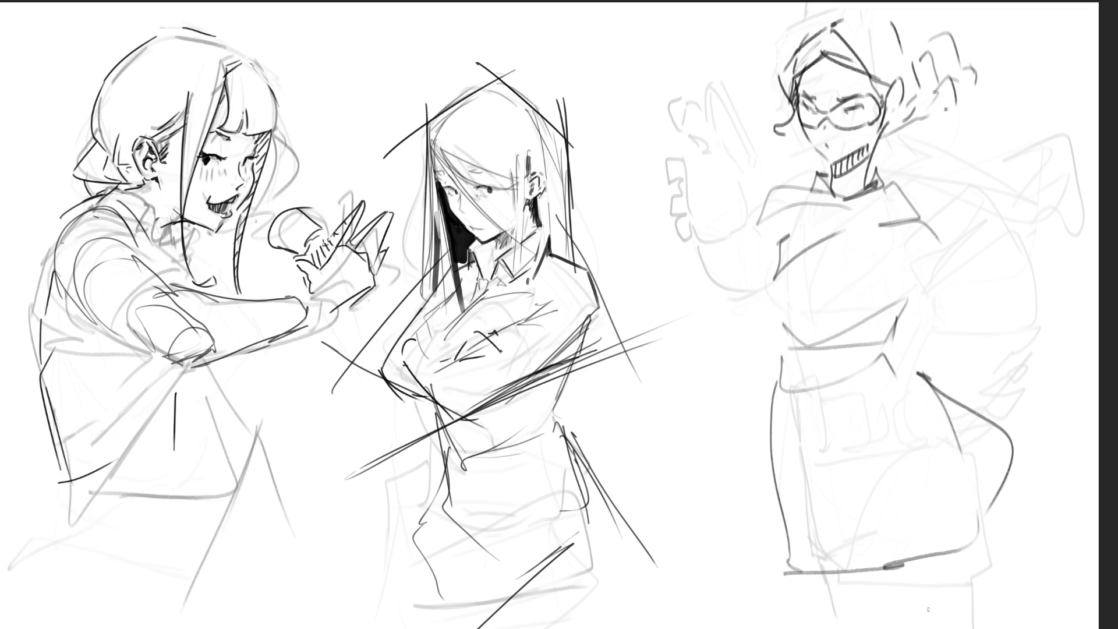
{"action": "mouse_move", "coordinate": [891, 186]}
{"action": "left_mouse_down"}
{"action": "mouse_move", "coordinate": [904, 190]}
{"action": "mouse_move", "coordinate": [877, 165]}
{"action": "mouse_move", "coordinate": [908, 175]}
{"action": "mouse_move", "coordinate": [913, 189]}
{"action": "mouse_move", "coordinate": [925, 153]}
{"action": "mouse_move", "coordinate": [955, 168]}
{"action": "mouse_move", "coordinate": [974, 129]}
{"action": "left_mouse_up"}
{"action": "mouse_move", "coordinate": [878, 140]}
{"action": "left_mouse_down"}
{"action": "mouse_move", "coordinate": [1022, 54]}
{"action": "mouse_move", "coordinate": [1070, 278]}
{"action": "mouse_move", "coordinate": [964, 245]}
{"action": "left_mouse_up"}
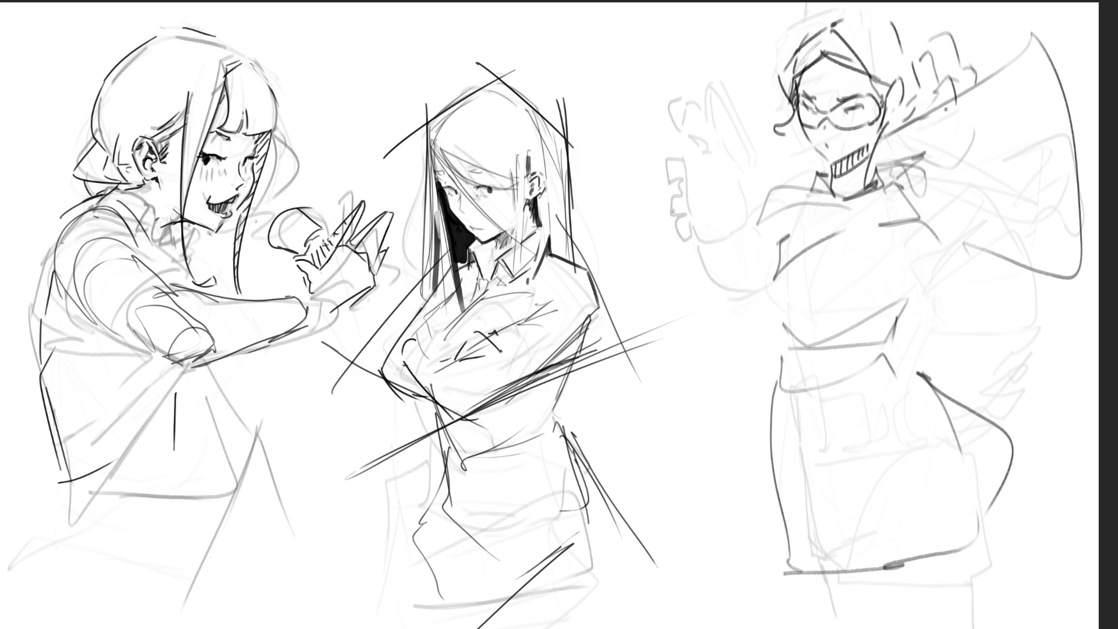
- Draw the long rounded club extending left over her head and the arm down her right side
{"action": "mouse_move", "coordinate": [652, 203]}
{"action": "left_mouse_down"}
{"action": "mouse_move", "coordinate": [647, 226]}
{"action": "mouse_move", "coordinate": [677, 235]}
{"action": "mouse_move", "coordinate": [774, 219]}
{"action": "mouse_move", "coordinate": [762, 173]}
{"action": "mouse_move", "coordinate": [783, 228]}
{"action": "left_mouse_up"}
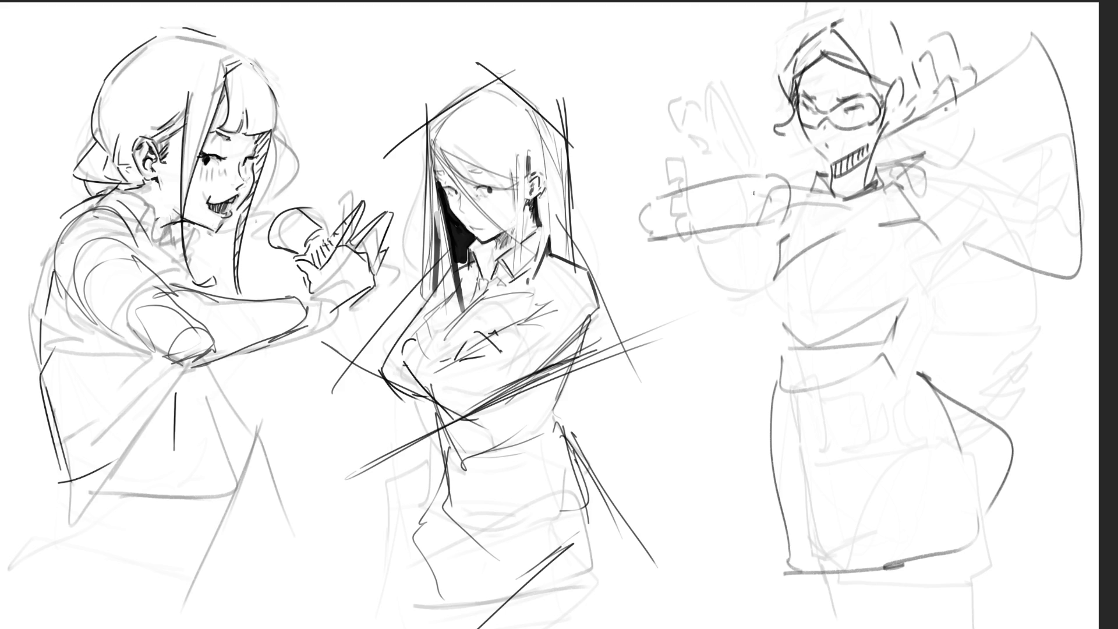
{"action": "mouse_move", "coordinate": [720, 134]}
{"action": "left_mouse_down"}
{"action": "mouse_move", "coordinate": [638, 216]}
{"action": "mouse_move", "coordinate": [728, 140]}
{"action": "mouse_move", "coordinate": [623, 216]}
{"action": "mouse_move", "coordinate": [701, 165]}
{"action": "mouse_move", "coordinate": [725, 130]}
{"action": "mouse_move", "coordinate": [722, 140]}
{"action": "mouse_move", "coordinate": [774, 145]}
{"action": "mouse_move", "coordinate": [751, 141]}
{"action": "mouse_move", "coordinate": [729, 116]}
{"action": "mouse_move", "coordinate": [792, 148]}
{"action": "mouse_move", "coordinate": [783, 203]}
{"action": "left_mouse_up"}
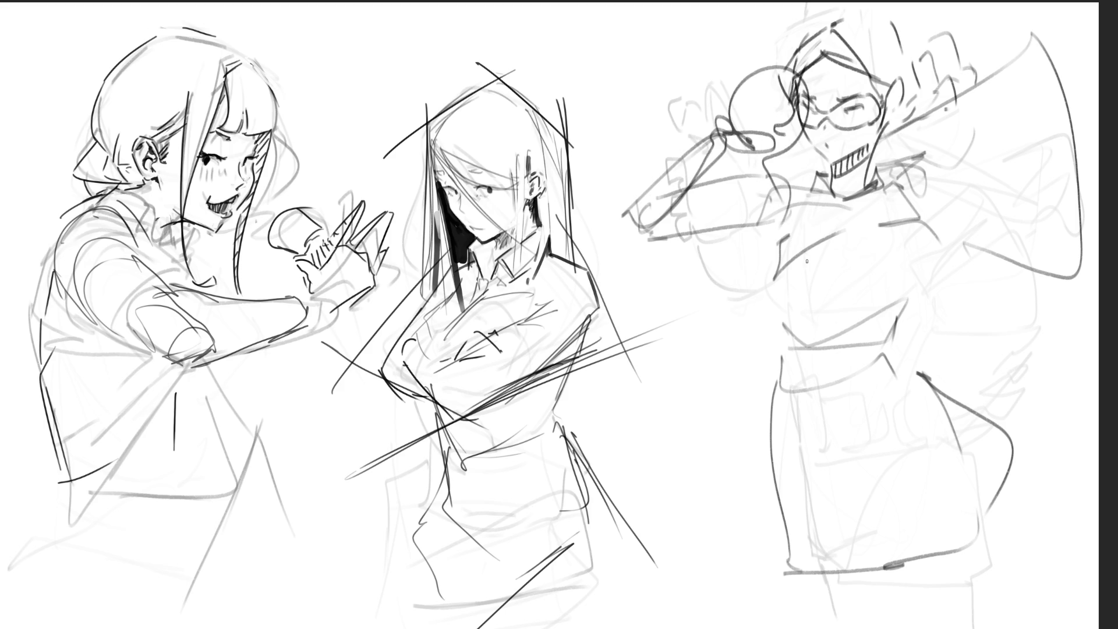
{"action": "mouse_move", "coordinate": [903, 191]}
{"action": "left_mouse_down"}
{"action": "mouse_move", "coordinate": [958, 263]}
{"action": "mouse_move", "coordinate": [905, 300]}
{"action": "left_mouse_up"}
{"action": "mouse_move", "coordinate": [899, 256]}
{"action": "left_mouse_down"}
{"action": "mouse_move", "coordinate": [987, 306]}
{"action": "mouse_move", "coordinate": [890, 361]}
{"action": "mouse_move", "coordinate": [1002, 301]}
{"action": "mouse_move", "coordinate": [989, 341]}
{"action": "left_mouse_up"}
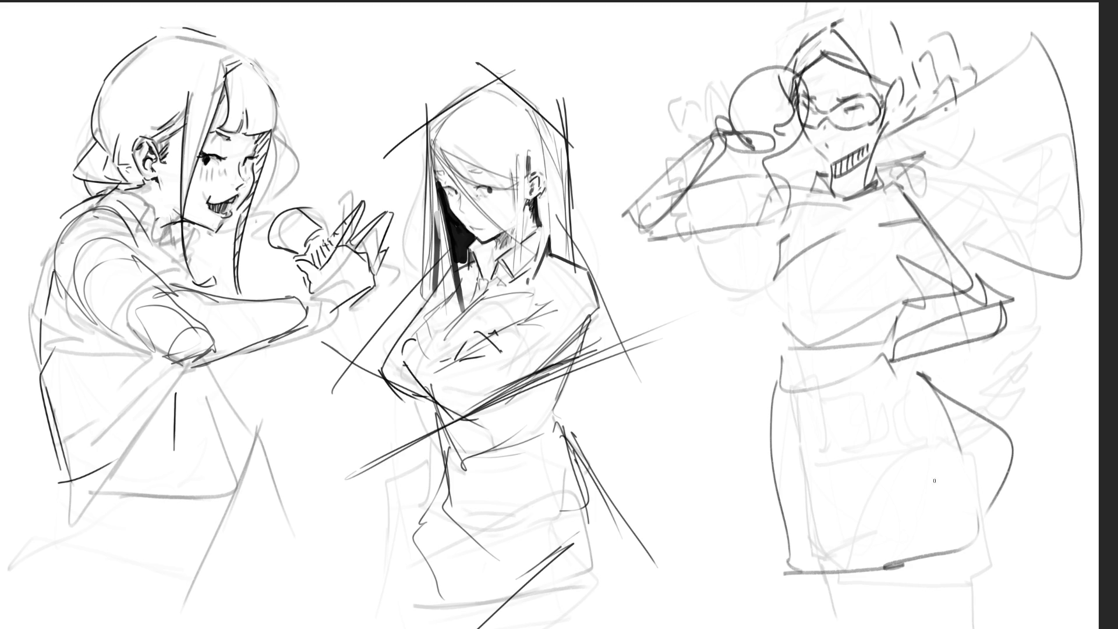
- Add a wavy skirt hem, then letter a large B and start an R between the figures
{"action": "mouse_move", "coordinate": [789, 560]}
{"action": "left_mouse_down"}
{"action": "mouse_move", "coordinate": [836, 603]}
{"action": "mouse_move", "coordinate": [965, 550]}
{"action": "mouse_move", "coordinate": [955, 585]}
{"action": "left_mouse_up"}
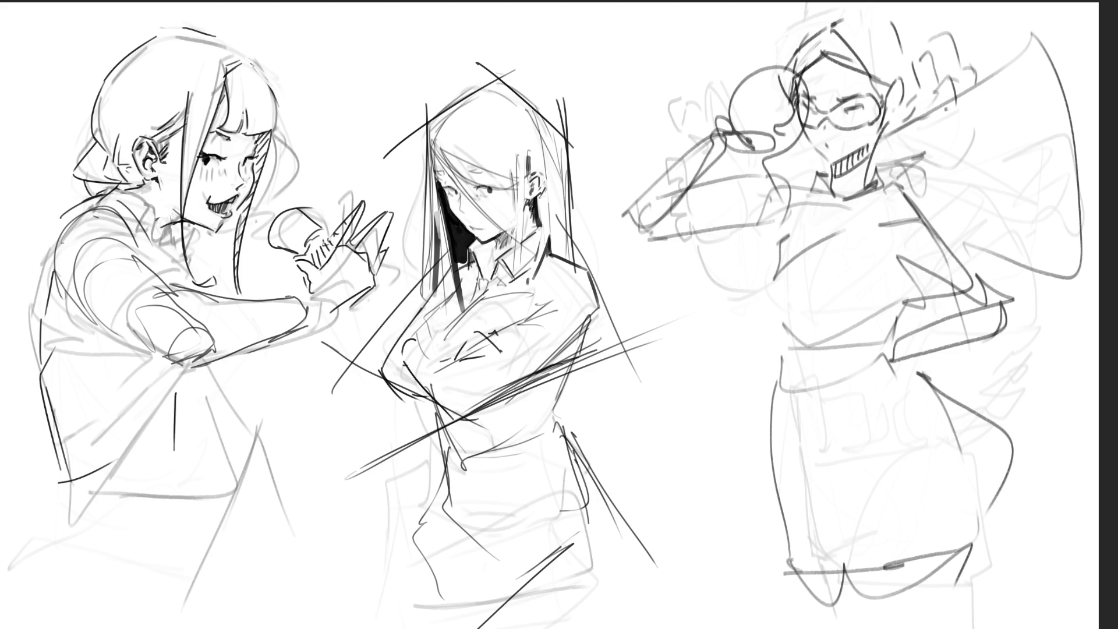
{"action": "mouse_move", "coordinate": [617, 268]}
{"action": "left_mouse_down"}
{"action": "mouse_move", "coordinate": [638, 322]}
{"action": "mouse_move", "coordinate": [647, 300]}
{"action": "mouse_move", "coordinate": [641, 319]}
{"action": "left_mouse_up"}
{"action": "mouse_move", "coordinate": [641, 364]}
{"action": "left_mouse_down"}
{"action": "mouse_move", "coordinate": [660, 408]}
{"action": "mouse_move", "coordinate": [646, 368]}
{"action": "mouse_move", "coordinate": [706, 418]}
{"action": "left_mouse_up"}
- Finish the R and letter the final B beneath it to complete the vertical 'BRB'
{"action": "mouse_move", "coordinate": [619, 434]}
{"action": "left_mouse_down"}
{"action": "mouse_move", "coordinate": [643, 519]}
{"action": "mouse_move", "coordinate": [629, 434]}
{"action": "left_mouse_up"}
{"action": "mouse_move", "coordinate": [624, 434]}
{"action": "left_mouse_down"}
{"action": "mouse_move", "coordinate": [629, 468]}
{"action": "mouse_move", "coordinate": [690, 478]}
{"action": "left_mouse_up"}
{"action": "left_click_drag", "start_coordinate": [687, 479], "coordinate": [644, 515]}
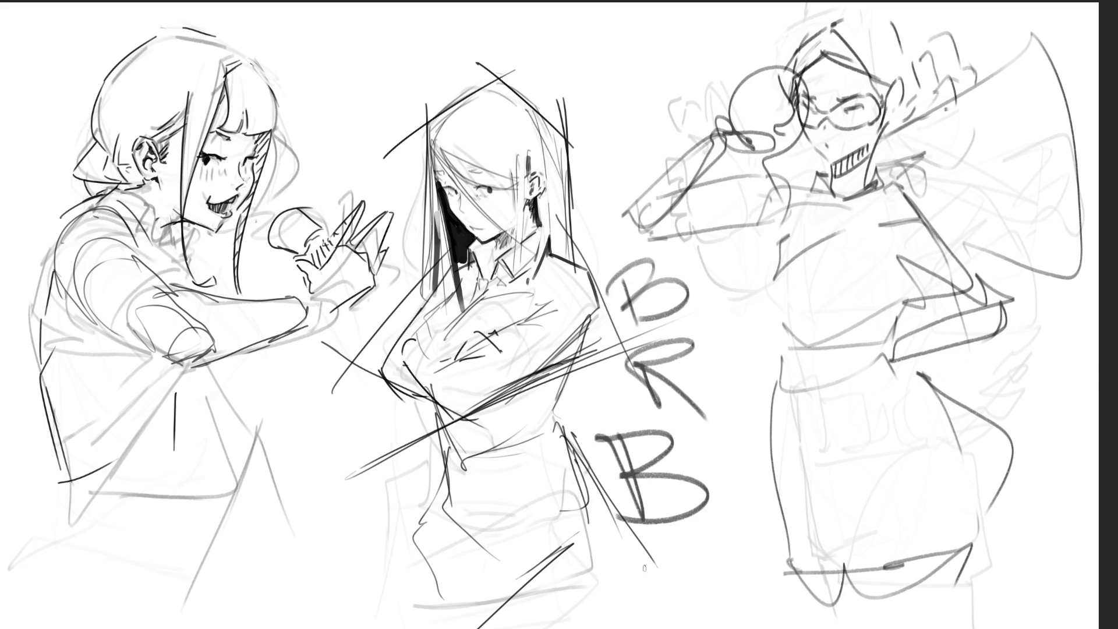
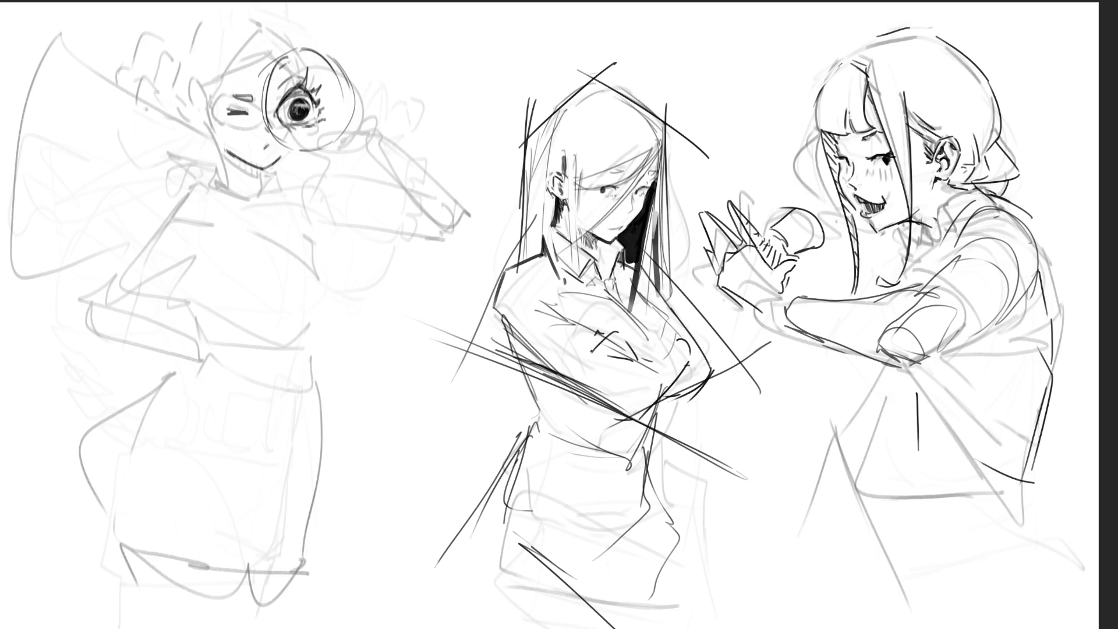
- Reshape the winking eye, undo the misplaced ear stroke, and darken the lens's right edge
{"action": "mouse_move", "coordinate": [236, 105]}
{"action": "left_mouse_down"}
{"action": "mouse_move", "coordinate": [251, 109]}
{"action": "mouse_move", "coordinate": [195, 116]}
{"action": "mouse_move", "coordinate": [190, 104]}
{"action": "mouse_move", "coordinate": [203, 131]}
{"action": "mouse_move", "coordinate": [196, 107]}
{"action": "left_mouse_up"}
{"action": "key", "text": "ctrl+z"}
{"action": "key", "text": "ctrl+z"}
{"action": "mouse_move", "coordinate": [327, 57]}
{"action": "left_mouse_down"}
{"action": "mouse_move", "coordinate": [348, 95]}
{"action": "mouse_move", "coordinate": [348, 134]}
{"action": "left_mouse_up"}
- Add shine lines inside the lens, retrace the magnifier circle, and ink the ear back and hair
{"action": "left_click_drag", "start_coordinate": [333, 69], "coordinate": [336, 120]}
{"action": "mouse_move", "coordinate": [326, 64]}
{"action": "left_mouse_down"}
{"action": "mouse_move", "coordinate": [334, 138]}
{"action": "mouse_move", "coordinate": [350, 70]}
{"action": "left_mouse_up"}
{"action": "mouse_move", "coordinate": [278, 64]}
{"action": "left_mouse_down"}
{"action": "mouse_move", "coordinate": [302, 50]}
{"action": "mouse_move", "coordinate": [335, 58]}
{"action": "left_mouse_up"}
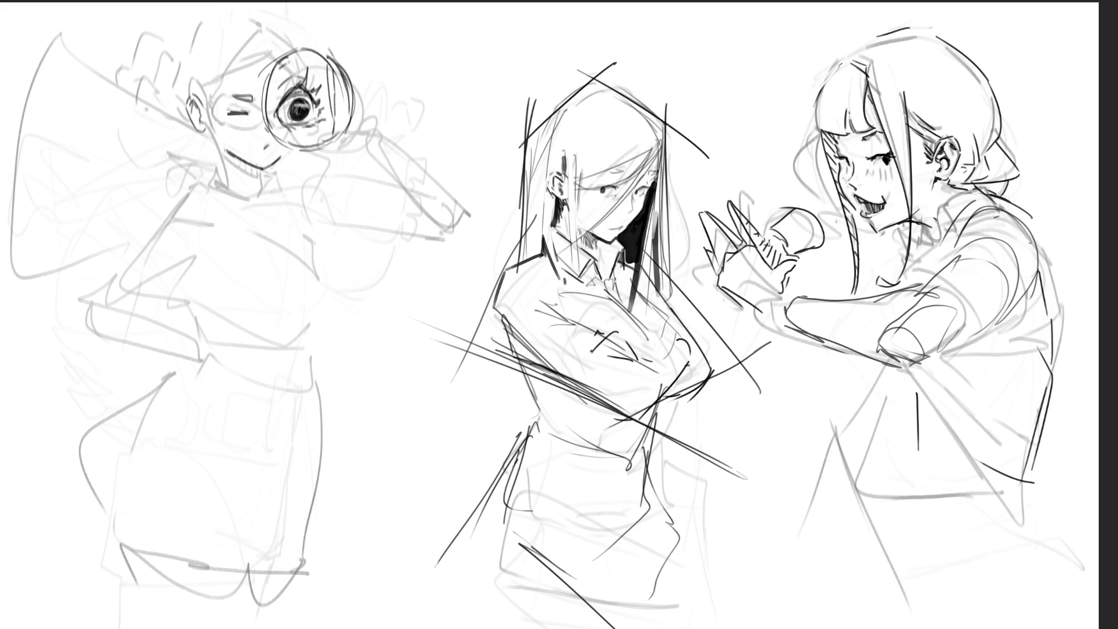
{"action": "mouse_move", "coordinate": [199, 95]}
{"action": "left_mouse_down"}
{"action": "mouse_move", "coordinate": [205, 119]}
{"action": "mouse_move", "coordinate": [205, 85]}
{"action": "mouse_move", "coordinate": [272, 42]}
{"action": "mouse_move", "coordinate": [233, 43]}
{"action": "mouse_move", "coordinate": [285, 44]}
{"action": "left_mouse_up"}
{"action": "left_click_drag", "start_coordinate": [289, 41], "coordinate": [305, 36]}
{"action": "left_click_drag", "start_coordinate": [280, 54], "coordinate": [287, 50]}
- Ink the head's top and left outline, the face side, cheek, jaw and doubled neck line
{"action": "mouse_move", "coordinate": [189, 49]}
{"action": "left_mouse_down"}
{"action": "mouse_move", "coordinate": [181, 71]}
{"action": "mouse_move", "coordinate": [204, 32]}
{"action": "left_mouse_up"}
{"action": "mouse_move", "coordinate": [214, 27]}
{"action": "left_mouse_down"}
{"action": "mouse_move", "coordinate": [253, 20]}
{"action": "mouse_move", "coordinate": [246, 10]}
{"action": "left_mouse_up"}
{"action": "mouse_move", "coordinate": [245, 23]}
{"action": "left_mouse_down"}
{"action": "mouse_move", "coordinate": [260, 12]}
{"action": "mouse_move", "coordinate": [188, 62]}
{"action": "mouse_move", "coordinate": [169, 111]}
{"action": "left_mouse_up"}
{"action": "mouse_move", "coordinate": [169, 110]}
{"action": "left_mouse_down"}
{"action": "mouse_move", "coordinate": [174, 141]}
{"action": "mouse_move", "coordinate": [205, 159]}
{"action": "mouse_move", "coordinate": [202, 142]}
{"action": "mouse_move", "coordinate": [191, 170]}
{"action": "mouse_move", "coordinate": [193, 160]}
{"action": "mouse_move", "coordinate": [214, 172]}
{"action": "left_mouse_up"}
{"action": "left_click_drag", "start_coordinate": [191, 169], "coordinate": [210, 180]}
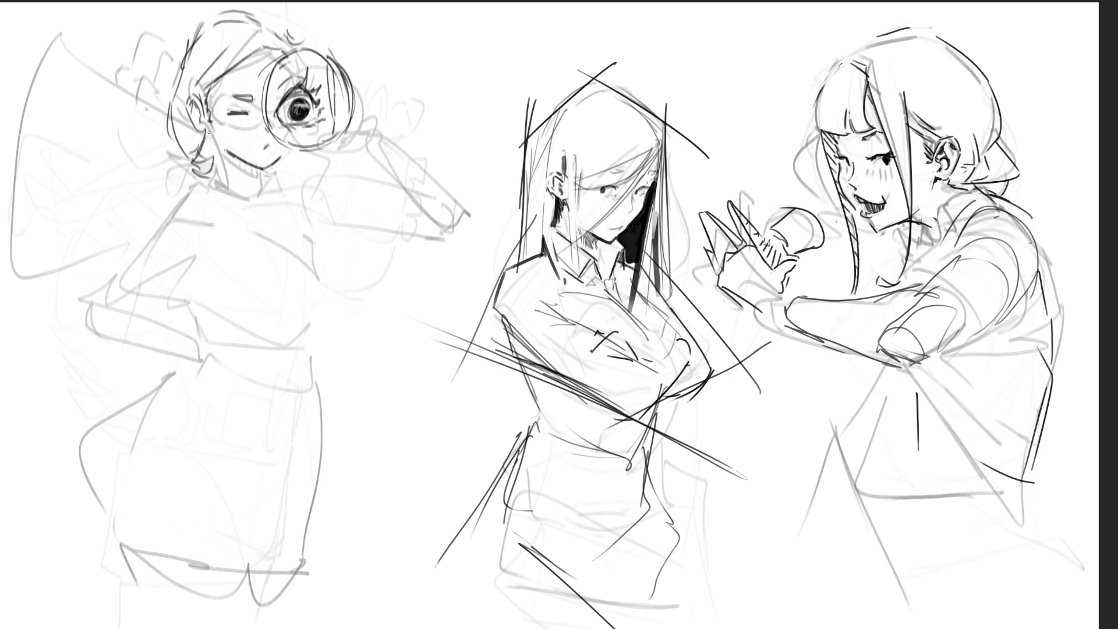
{"action": "left_click_drag", "start_coordinate": [211, 133], "coordinate": [222, 180]}
{"action": "mouse_move", "coordinate": [211, 129]}
{"action": "left_mouse_down"}
{"action": "mouse_move", "coordinate": [224, 187]}
{"action": "mouse_move", "coordinate": [268, 194]}
{"action": "left_mouse_up"}
{"action": "left_click_drag", "start_coordinate": [229, 153], "coordinate": [261, 180]}
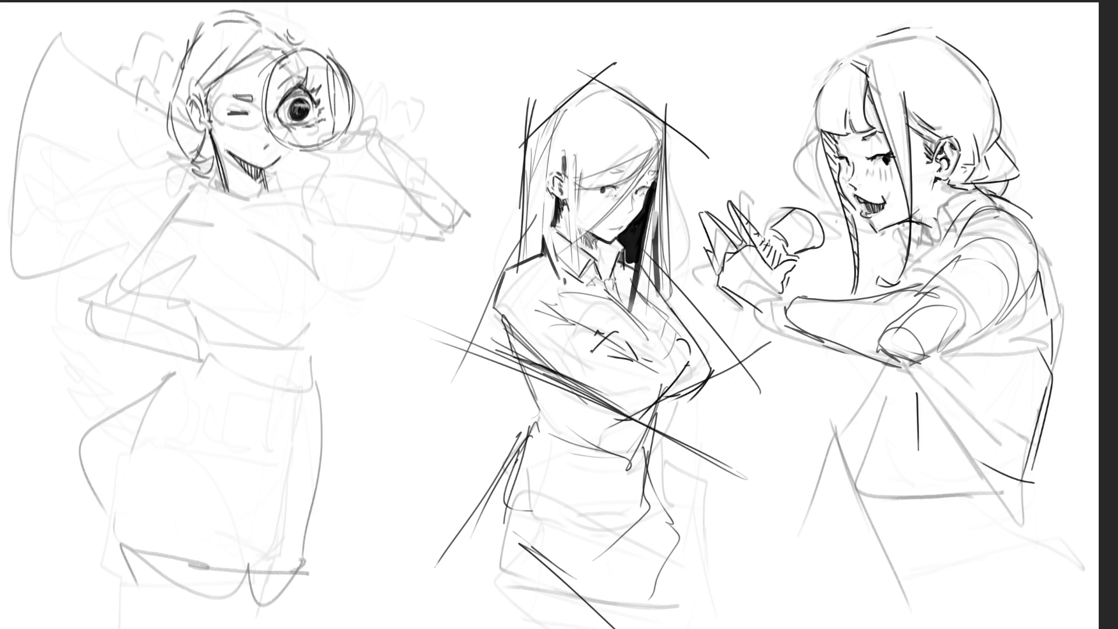
- Hatch blush on the cheek, add lashes to the magnified eye, and retrace the lens rim
{"action": "left_click_drag", "start_coordinate": [232, 121], "coordinate": [237, 129]}
{"action": "mouse_move", "coordinate": [319, 61]}
{"action": "left_mouse_down"}
{"action": "mouse_move", "coordinate": [285, 104]}
{"action": "mouse_move", "coordinate": [298, 98]}
{"action": "left_mouse_up"}
{"action": "left_click_drag", "start_coordinate": [277, 142], "coordinate": [333, 138]}
{"action": "mouse_move", "coordinate": [271, 115]}
{"action": "left_mouse_down"}
{"action": "mouse_move", "coordinate": [312, 51]}
{"action": "mouse_move", "coordinate": [337, 72]}
{"action": "left_mouse_up"}
- Sketch the fingers and hand gripping the magnifier, undoing and redrawing the last hand strokes
{"action": "mouse_move", "coordinate": [332, 149]}
{"action": "left_mouse_down"}
{"action": "mouse_move", "coordinate": [368, 131]}
{"action": "mouse_move", "coordinate": [375, 146]}
{"action": "left_mouse_up"}
{"action": "left_click_drag", "start_coordinate": [361, 100], "coordinate": [368, 99]}
{"action": "mouse_move", "coordinate": [364, 87]}
{"action": "left_mouse_down"}
{"action": "mouse_move", "coordinate": [375, 120]}
{"action": "mouse_move", "coordinate": [396, 120]}
{"action": "mouse_move", "coordinate": [354, 131]}
{"action": "mouse_move", "coordinate": [369, 107]}
{"action": "left_mouse_up"}
{"action": "left_click_drag", "start_coordinate": [358, 123], "coordinate": [407, 123]}
{"action": "left_click_drag", "start_coordinate": [358, 132], "coordinate": [373, 127]}
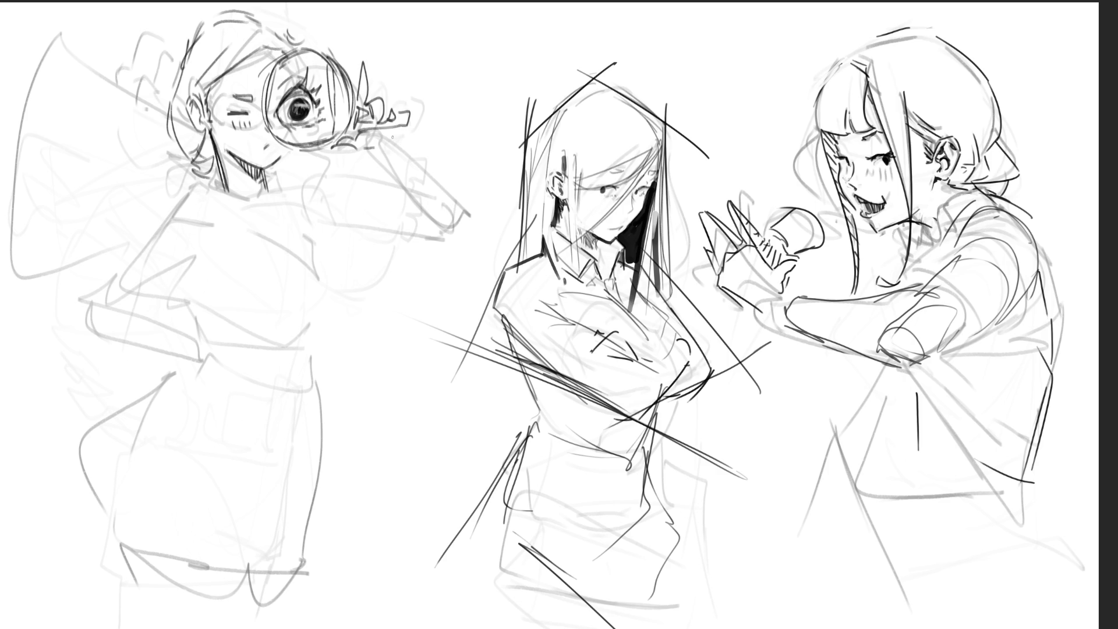
{"action": "mouse_move", "coordinate": [381, 133]}
{"action": "left_mouse_down"}
{"action": "mouse_move", "coordinate": [400, 123]}
{"action": "mouse_move", "coordinate": [385, 137]}
{"action": "left_mouse_up"}
{"action": "left_click_drag", "start_coordinate": [383, 145], "coordinate": [392, 136]}
{"action": "key", "text": "ctrl+z"}
{"action": "left_click_drag", "start_coordinate": [396, 131], "coordinate": [336, 227]}
- Draw the forearm below the hand, then undo a trial shoulder curve
{"action": "mouse_move", "coordinate": [377, 166]}
{"action": "left_mouse_down"}
{"action": "mouse_move", "coordinate": [371, 246]}
{"action": "mouse_move", "coordinate": [351, 258]}
{"action": "mouse_move", "coordinate": [367, 252]}
{"action": "left_mouse_up"}
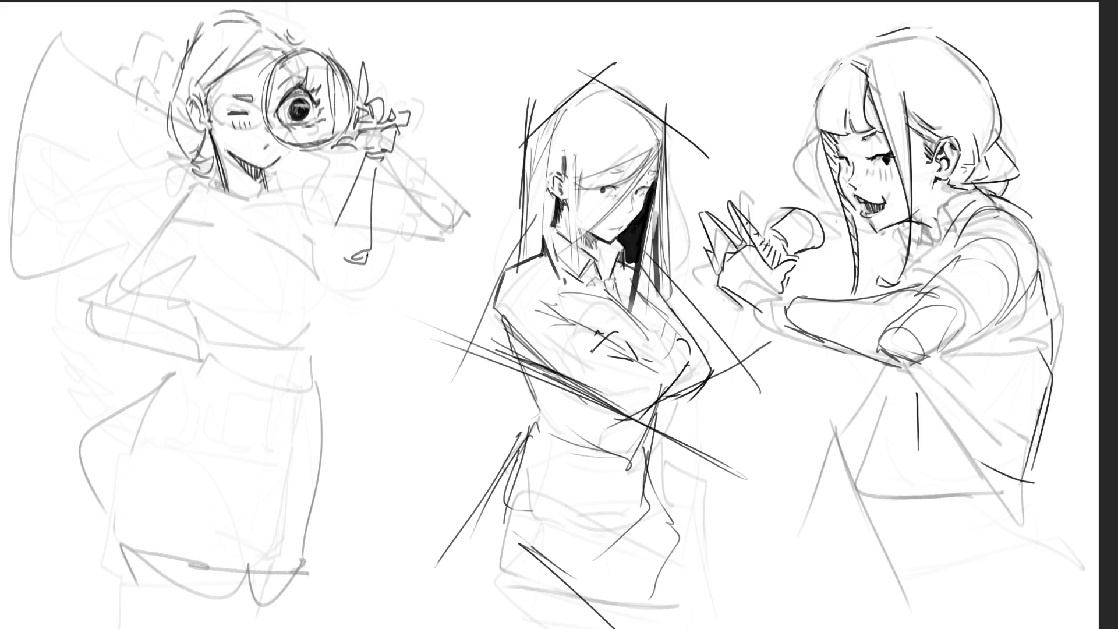
{"action": "mouse_move", "coordinate": [275, 186]}
{"action": "left_mouse_down"}
{"action": "mouse_move", "coordinate": [318, 206]}
{"action": "mouse_move", "coordinate": [275, 176]}
{"action": "mouse_move", "coordinate": [321, 195]}
{"action": "mouse_move", "coordinate": [337, 215]}
{"action": "mouse_move", "coordinate": [343, 264]}
{"action": "left_mouse_up"}
{"action": "key", "text": "ctrl+z"}
{"action": "key", "text": "ctrl+z"}
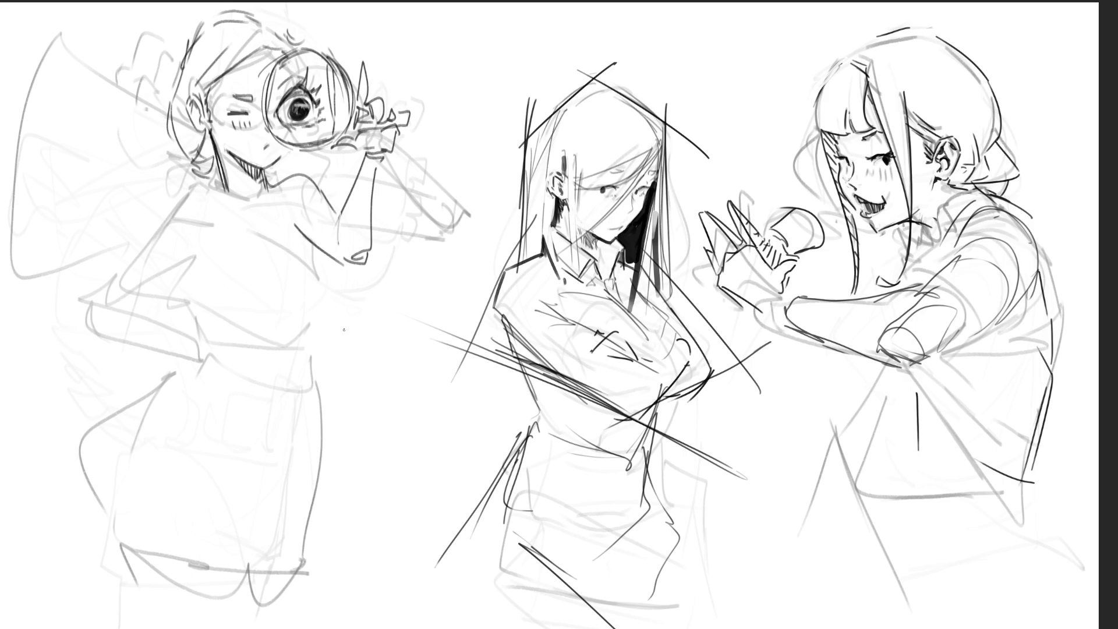
- Outline the neck, shoulder line, left torso side and waist, connecting the chin to the raised arm
{"action": "left_click_drag", "start_coordinate": [270, 185], "coordinate": [299, 235]}
{"action": "mouse_move", "coordinate": [223, 184]}
{"action": "left_mouse_down"}
{"action": "mouse_move", "coordinate": [216, 231]}
{"action": "mouse_move", "coordinate": [281, 229]}
{"action": "mouse_move", "coordinate": [319, 283]}
{"action": "mouse_move", "coordinate": [298, 355]}
{"action": "left_mouse_up"}
{"action": "mouse_move", "coordinate": [208, 228]}
{"action": "left_mouse_down"}
{"action": "mouse_move", "coordinate": [188, 274]}
{"action": "mouse_move", "coordinate": [224, 335]}
{"action": "left_mouse_up"}
{"action": "left_click_drag", "start_coordinate": [201, 335], "coordinate": [290, 354]}
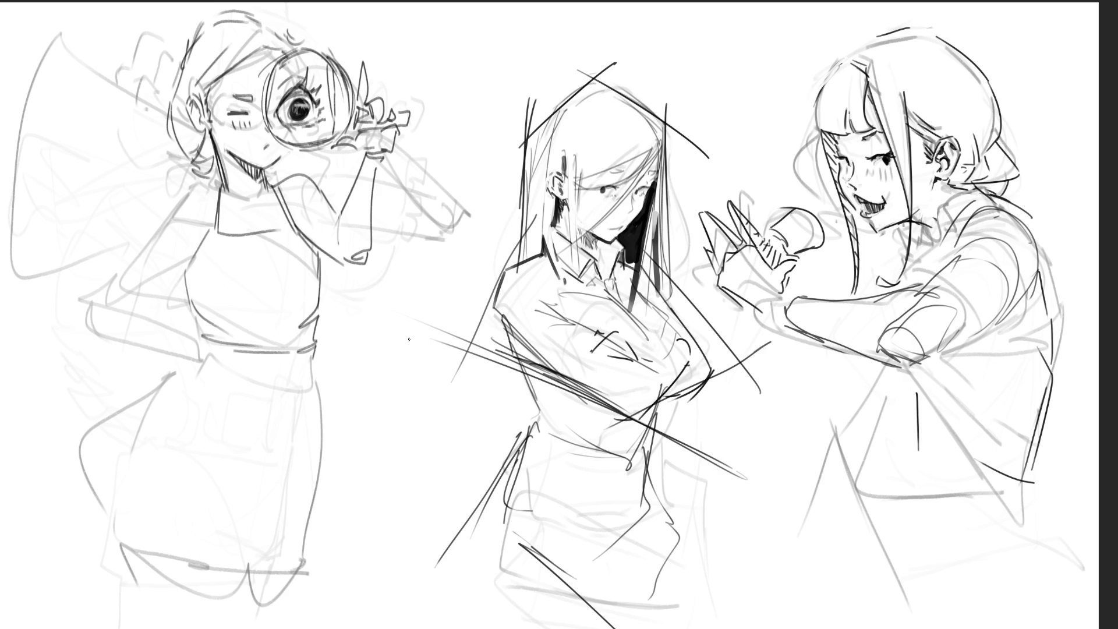
{"action": "left_click_drag", "start_coordinate": [275, 187], "coordinate": [324, 196]}
{"action": "mouse_move", "coordinate": [190, 226]}
{"action": "left_mouse_down"}
{"action": "mouse_move", "coordinate": [198, 220]}
{"action": "mouse_move", "coordinate": [179, 176]}
{"action": "mouse_move", "coordinate": [208, 174]}
{"action": "left_mouse_up"}
{"action": "mouse_move", "coordinate": [192, 174]}
{"action": "left_mouse_down"}
{"action": "mouse_move", "coordinate": [96, 260]}
{"action": "mouse_move", "coordinate": [182, 332]}
{"action": "left_mouse_up"}
- Draw the arm resting on the hip with its hand at the waist
{"action": "left_click_drag", "start_coordinate": [105, 274], "coordinate": [188, 331]}
{"action": "left_click_drag", "start_coordinate": [146, 258], "coordinate": [171, 245]}
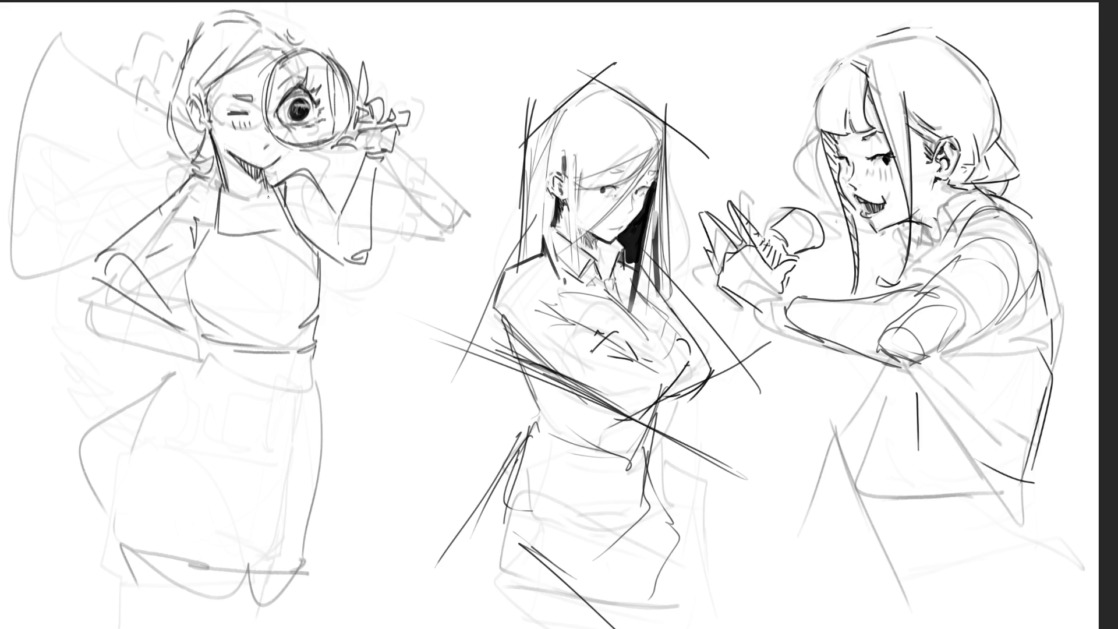
{"action": "left_click_drag", "start_coordinate": [185, 320], "coordinate": [204, 350]}
{"action": "mouse_move", "coordinate": [204, 333]}
{"action": "left_mouse_down"}
{"action": "mouse_move", "coordinate": [198, 370]}
{"action": "mouse_move", "coordinate": [227, 361]}
{"action": "mouse_move", "coordinate": [195, 366]}
{"action": "left_mouse_up"}
- Refine the waist, draw a fold line on the skirt, and outline its right edge
{"action": "left_click_drag", "start_coordinate": [198, 366], "coordinate": [170, 380]}
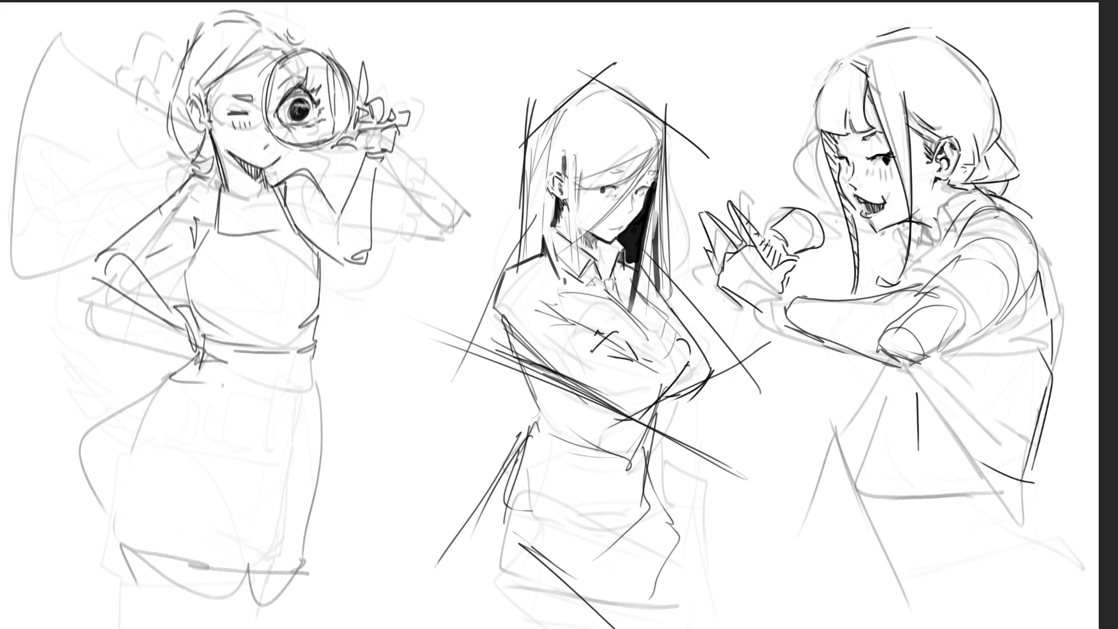
{"action": "left_click_drag", "start_coordinate": [317, 354], "coordinate": [288, 427]}
{"action": "left_click_drag", "start_coordinate": [312, 386], "coordinate": [313, 498]}
{"action": "left_click_drag", "start_coordinate": [322, 440], "coordinate": [292, 575]}
- Draw the skirt's left outline and finish the hem lines along the bottom
{"action": "left_click_drag", "start_coordinate": [194, 354], "coordinate": [120, 489]}
{"action": "mouse_move", "coordinate": [170, 381]}
{"action": "left_mouse_down"}
{"action": "mouse_move", "coordinate": [82, 451]}
{"action": "mouse_move", "coordinate": [120, 569]}
{"action": "left_mouse_up"}
{"action": "left_click_drag", "start_coordinate": [105, 562], "coordinate": [264, 573]}
{"action": "left_click_drag", "start_coordinate": [300, 547], "coordinate": [283, 573]}
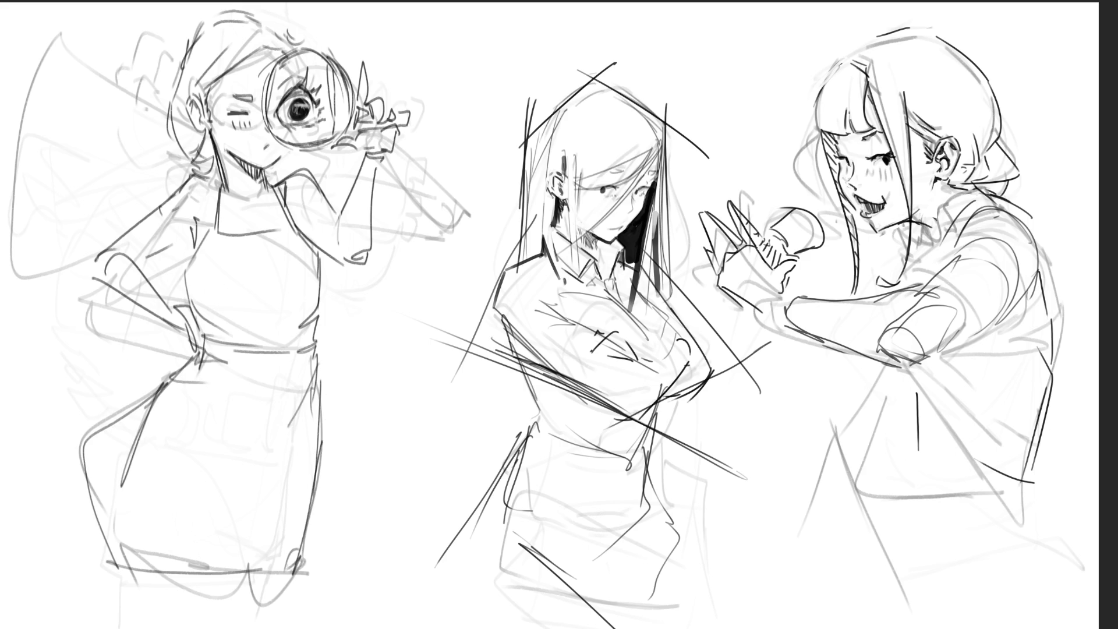
{"action": "left_click_drag", "start_coordinate": [121, 568], "coordinate": [199, 615]}
{"action": "mouse_move", "coordinate": [208, 579]}
{"action": "left_mouse_down"}
{"action": "mouse_move", "coordinate": [205, 615]}
{"action": "mouse_move", "coordinate": [279, 626]}
{"action": "left_mouse_up"}
{"action": "left_click_drag", "start_coordinate": [308, 562], "coordinate": [274, 628]}
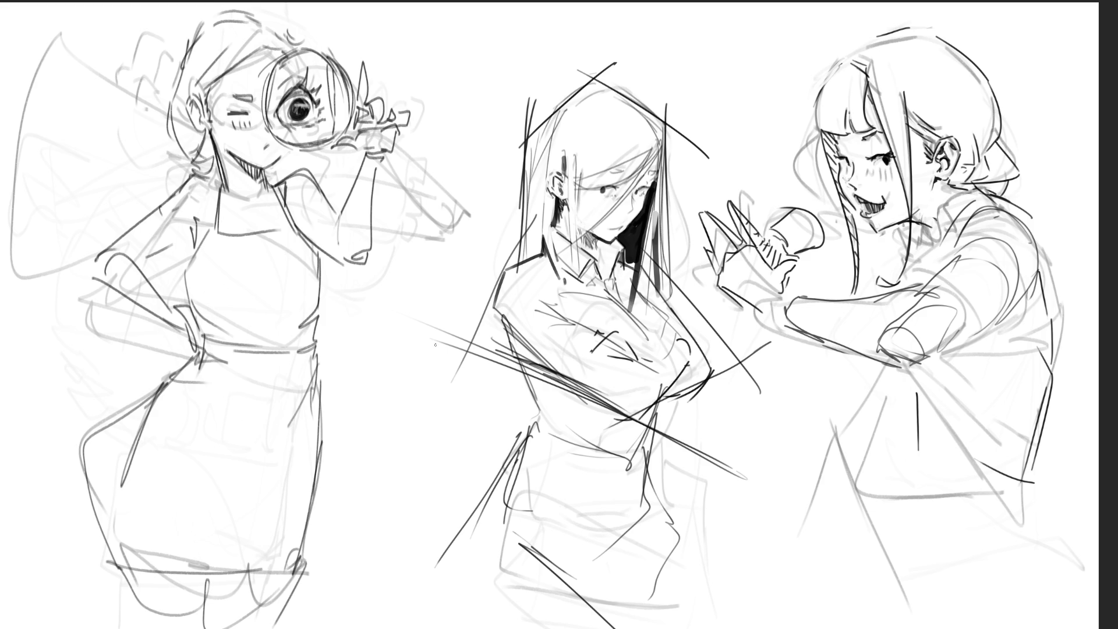
- Draw the raised arm's outer edge and elbow, erase stray parts, and redraw the inner line darker
{"action": "mouse_move", "coordinate": [383, 162]}
{"action": "left_mouse_down"}
{"action": "mouse_move", "coordinate": [378, 246]}
{"action": "mouse_move", "coordinate": [357, 277]}
{"action": "mouse_move", "coordinate": [377, 265]}
{"action": "mouse_move", "coordinate": [376, 276]}
{"action": "left_mouse_up"}
{"action": "left_click_drag", "start_coordinate": [364, 233], "coordinate": [344, 156]}
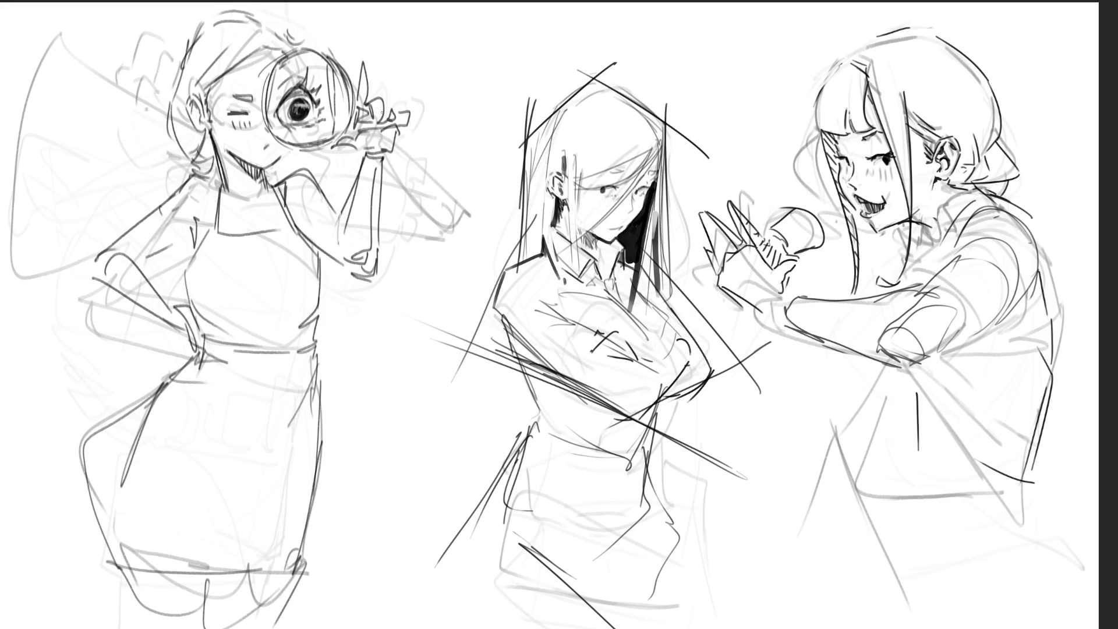
{"action": "mouse_move", "coordinate": [341, 212]}
{"action": "left_mouse_down"}
{"action": "mouse_move", "coordinate": [357, 174]}
{"action": "mouse_move", "coordinate": [372, 223]}
{"action": "left_mouse_up"}
{"action": "left_click_drag", "start_coordinate": [374, 167], "coordinate": [372, 201]}
{"action": "left_click_drag", "start_coordinate": [363, 255], "coordinate": [344, 264]}
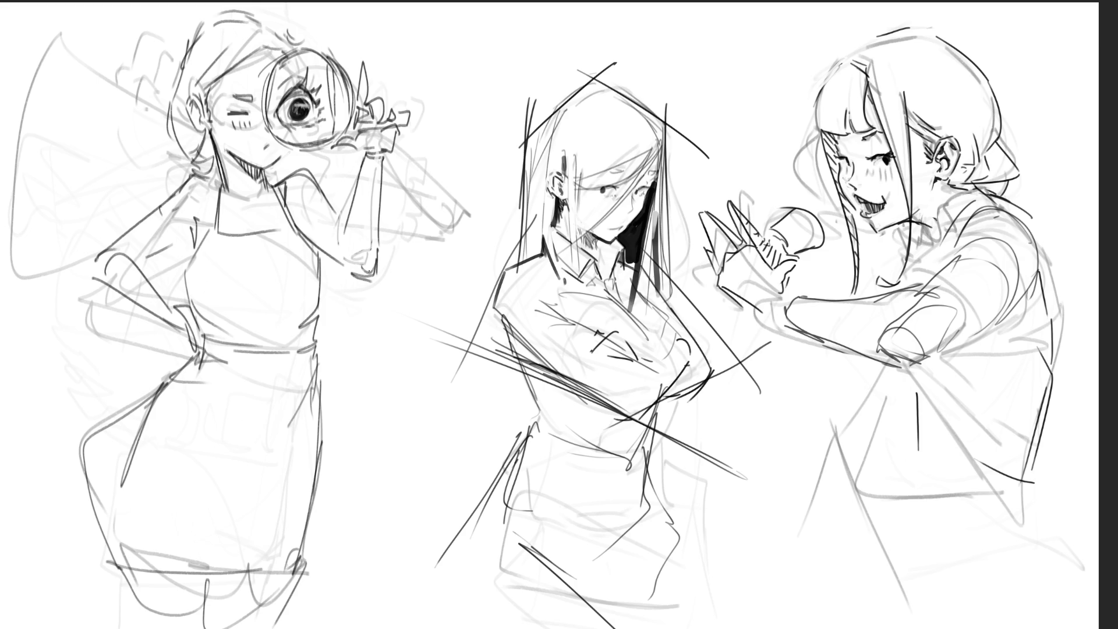
{"action": "left_click_drag", "start_coordinate": [344, 248], "coordinate": [340, 215]}
- Lasso and delete the old lines around the raised arm, then clear the selection
{"action": "mouse_move", "coordinate": [425, 302]}
{"action": "left_mouse_down"}
{"action": "mouse_move", "coordinate": [450, 159]}
{"action": "mouse_move", "coordinate": [400, 147]}
{"action": "mouse_move", "coordinate": [353, 177]}
{"action": "mouse_move", "coordinate": [299, 167]}
{"action": "mouse_move", "coordinate": [284, 204]}
{"action": "mouse_move", "coordinate": [292, 181]}
{"action": "mouse_move", "coordinate": [275, 177]}
{"action": "mouse_move", "coordinate": [293, 236]}
{"action": "mouse_move", "coordinate": [364, 312]}
{"action": "mouse_move", "coordinate": [451, 320]}
{"action": "left_mouse_up"}
{"action": "key", "text": "Delete"}
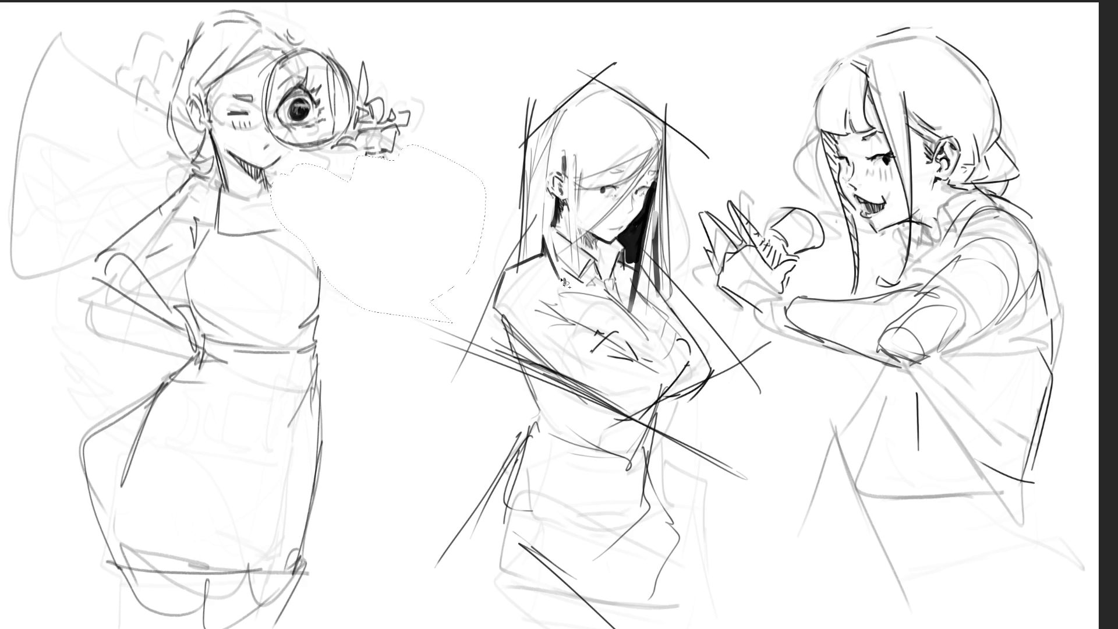
{"action": "key", "text": "ctrl+d"}
- Redraw the neck, shoulder, raised arm's top and underside, and the hand reaching the glass
{"action": "mouse_move", "coordinate": [279, 185]}
{"action": "left_mouse_down"}
{"action": "mouse_move", "coordinate": [290, 228]}
{"action": "mouse_move", "coordinate": [327, 275]}
{"action": "mouse_move", "coordinate": [300, 180]}
{"action": "mouse_move", "coordinate": [334, 197]}
{"action": "left_mouse_up"}
{"action": "left_click_drag", "start_coordinate": [321, 239], "coordinate": [354, 209]}
{"action": "mouse_move", "coordinate": [343, 165]}
{"action": "left_mouse_down"}
{"action": "mouse_move", "coordinate": [293, 186]}
{"action": "mouse_move", "coordinate": [364, 160]}
{"action": "left_mouse_up"}
{"action": "key", "text": "ctrl+z"}
{"action": "mouse_move", "coordinate": [347, 210]}
{"action": "left_mouse_down"}
{"action": "mouse_move", "coordinate": [418, 182]}
{"action": "mouse_move", "coordinate": [392, 153]}
{"action": "mouse_move", "coordinate": [427, 186]}
{"action": "left_mouse_up"}
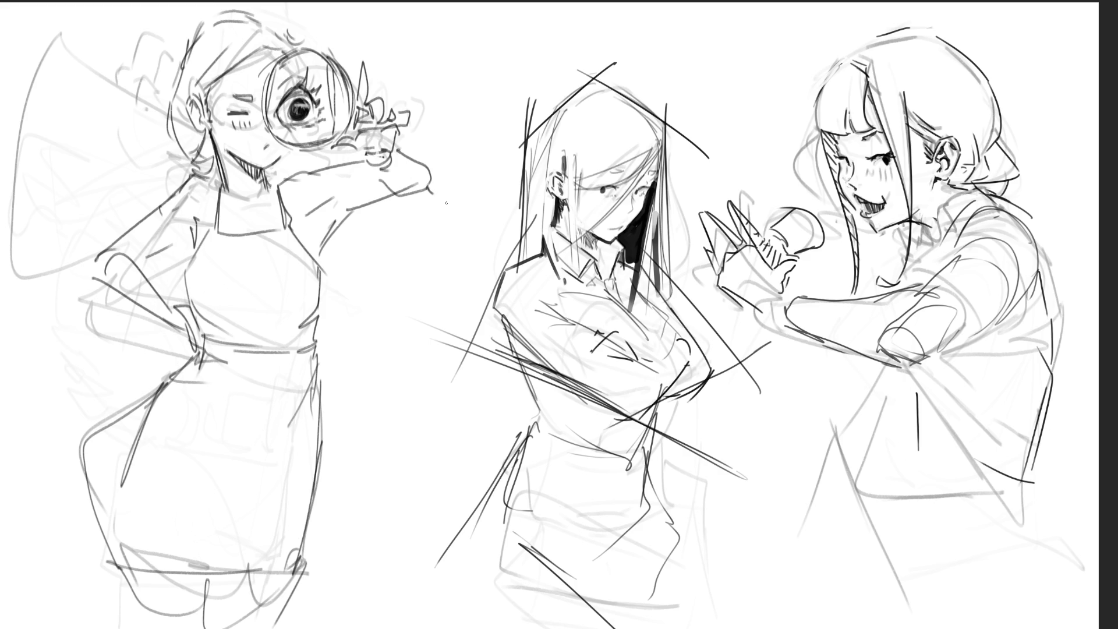
{"action": "left_click_drag", "start_coordinate": [316, 175], "coordinate": [376, 170]}
{"action": "left_click_drag", "start_coordinate": [320, 215], "coordinate": [351, 207]}
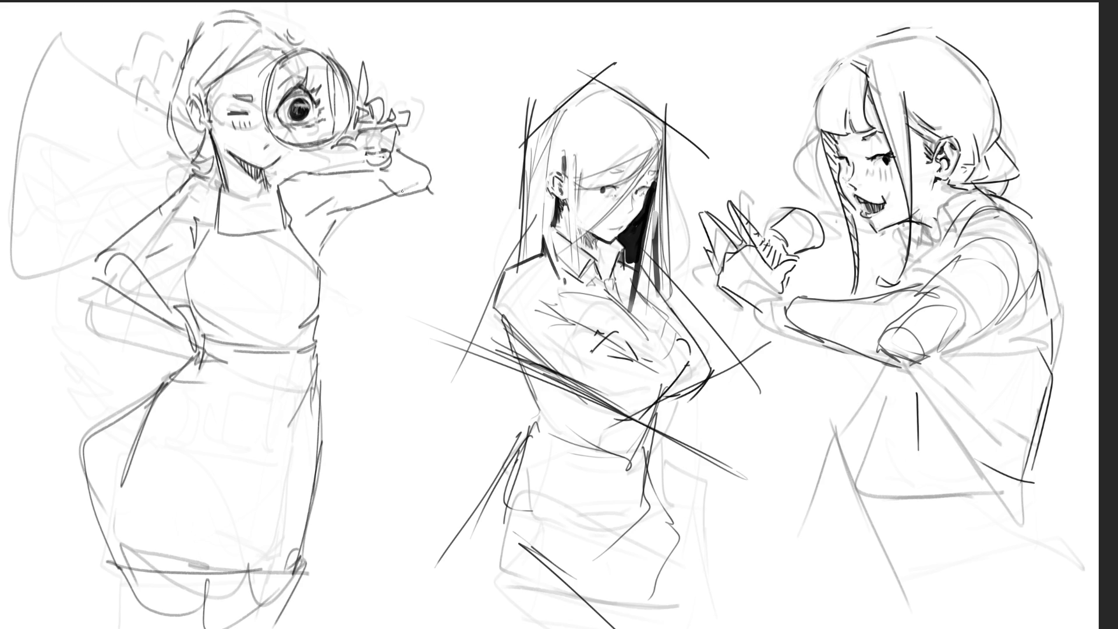
{"action": "left_click_drag", "start_coordinate": [401, 193], "coordinate": [435, 175]}
{"action": "left_click_drag", "start_coordinate": [376, 165], "coordinate": [389, 187]}
- Sketch a hat on the left girl with its outline, brim and crown lines
{"action": "mouse_move", "coordinate": [175, 19]}
{"action": "left_mouse_down"}
{"action": "mouse_move", "coordinate": [231, 54]}
{"action": "mouse_move", "coordinate": [282, 33]}
{"action": "mouse_move", "coordinate": [212, 3]}
{"action": "left_mouse_up"}
{"action": "left_click_drag", "start_coordinate": [280, 2], "coordinate": [289, 35]}
{"action": "mouse_move", "coordinate": [223, 58]}
{"action": "left_mouse_down"}
{"action": "mouse_move", "coordinate": [304, 38]}
{"action": "mouse_move", "coordinate": [248, 54]}
{"action": "left_mouse_up"}
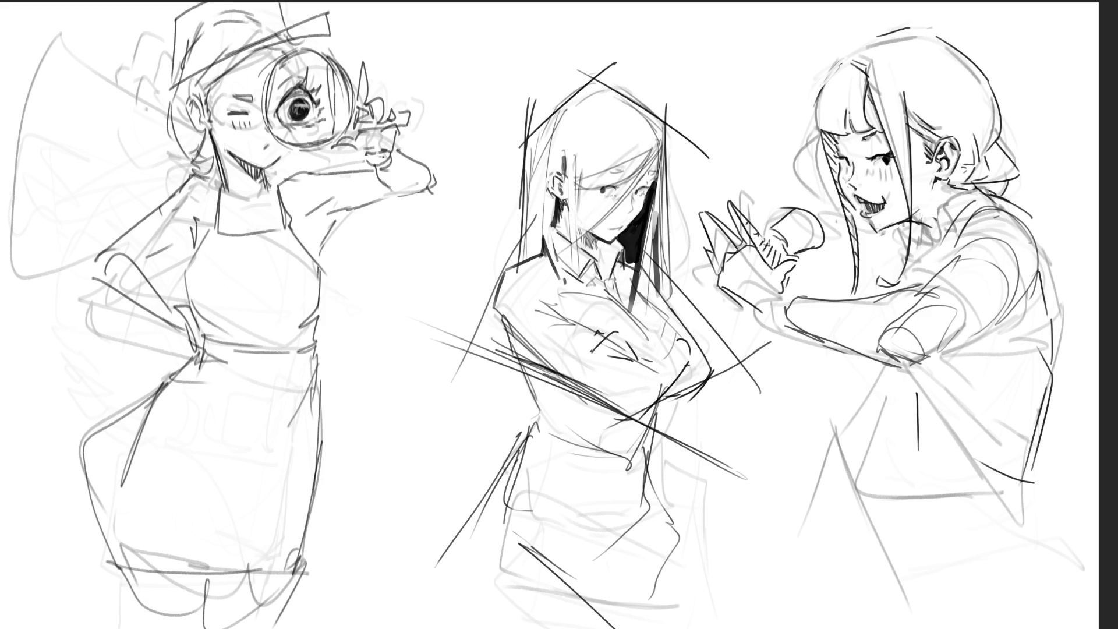
{"action": "left_click_drag", "start_coordinate": [173, 86], "coordinate": [147, 112]}
{"action": "left_click_drag", "start_coordinate": [197, 6], "coordinate": [187, 79]}
{"action": "left_click_drag", "start_coordinate": [187, 16], "coordinate": [202, 2]}
{"action": "left_click_drag", "start_coordinate": [255, 4], "coordinate": [264, 23]}
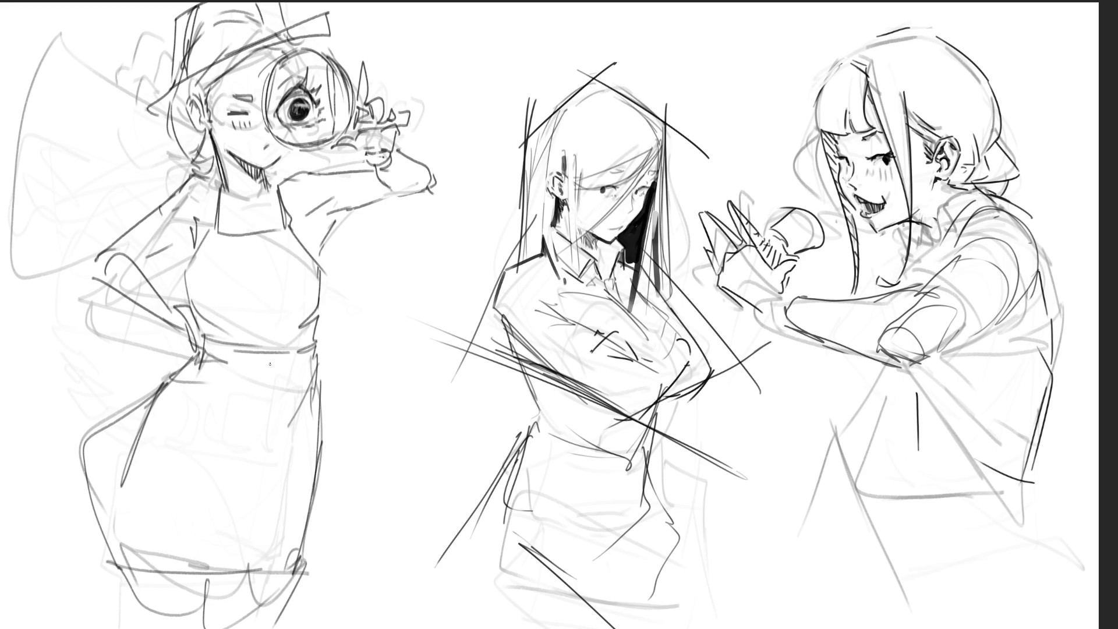
- Erase faint stray lines around the hat, arm and hip, including the dark hip curve
{"action": "mouse_move", "coordinate": [169, 35]}
{"action": "left_mouse_down"}
{"action": "mouse_move", "coordinate": [152, 52]}
{"action": "mouse_move", "coordinate": [146, 29]}
{"action": "mouse_move", "coordinate": [158, 82]}
{"action": "mouse_move", "coordinate": [100, 70]}
{"action": "mouse_move", "coordinate": [20, 170]}
{"action": "mouse_move", "coordinate": [30, 270]}
{"action": "mouse_move", "coordinate": [132, 209]}
{"action": "mouse_move", "coordinate": [119, 132]}
{"action": "mouse_move", "coordinate": [163, 166]}
{"action": "mouse_move", "coordinate": [183, 142]}
{"action": "left_mouse_up"}
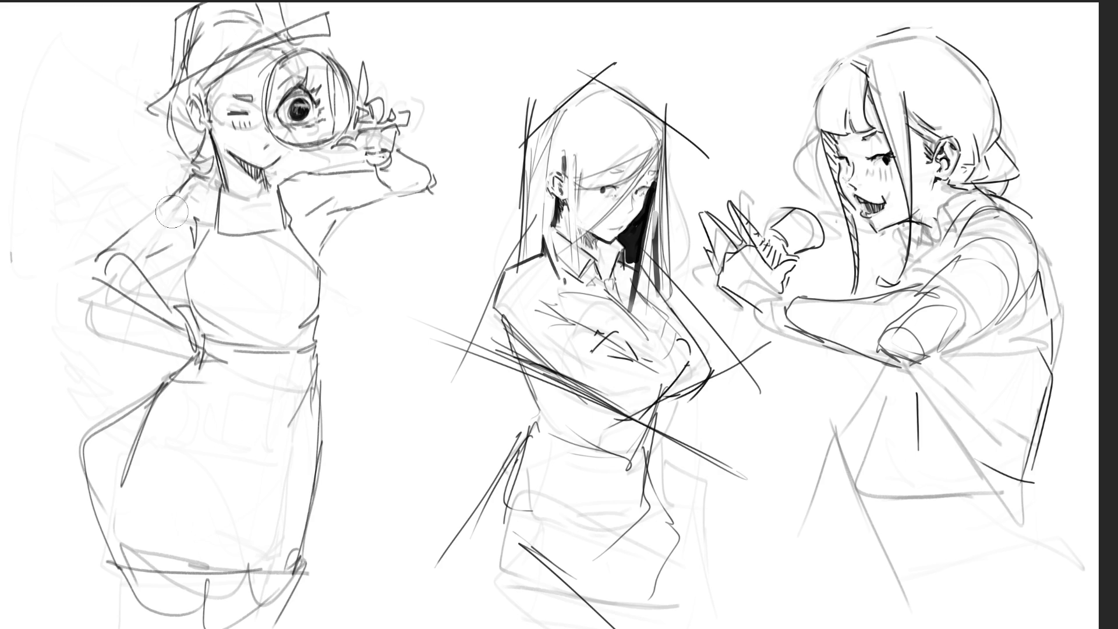
{"action": "mouse_move", "coordinate": [118, 274]}
{"action": "left_mouse_down"}
{"action": "mouse_move", "coordinate": [151, 342]}
{"action": "mouse_move", "coordinate": [102, 315]}
{"action": "mouse_move", "coordinate": [186, 309]}
{"action": "left_mouse_up"}
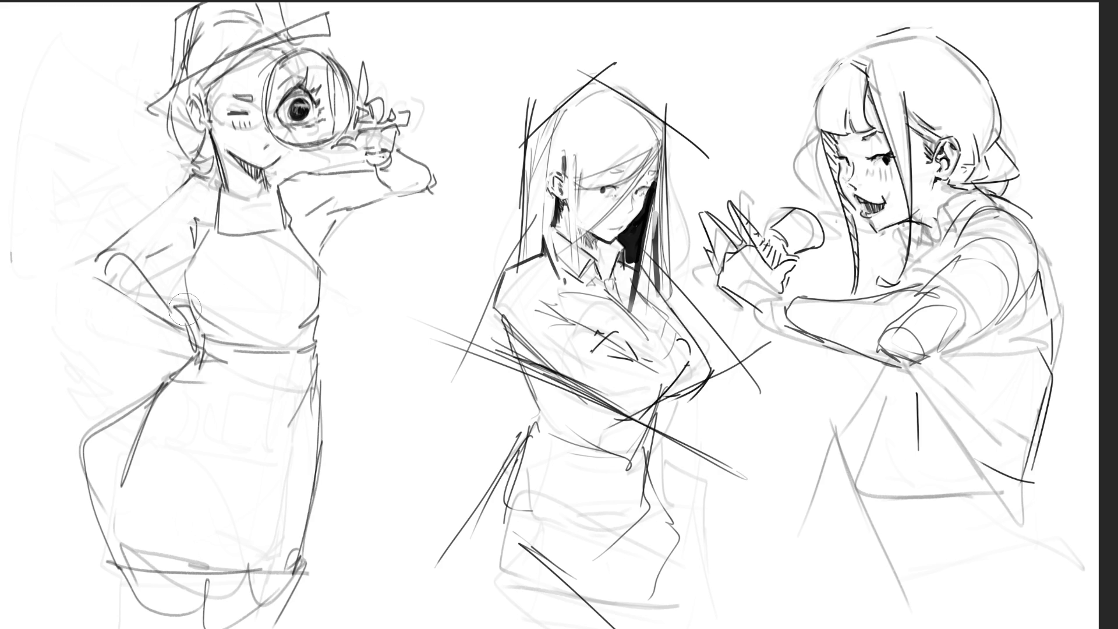
{"action": "mouse_move", "coordinate": [185, 310]}
{"action": "left_mouse_down"}
{"action": "mouse_move", "coordinate": [113, 256]}
{"action": "mouse_move", "coordinate": [100, 281]}
{"action": "mouse_move", "coordinate": [157, 302]}
{"action": "mouse_move", "coordinate": [155, 319]}
{"action": "left_mouse_up"}
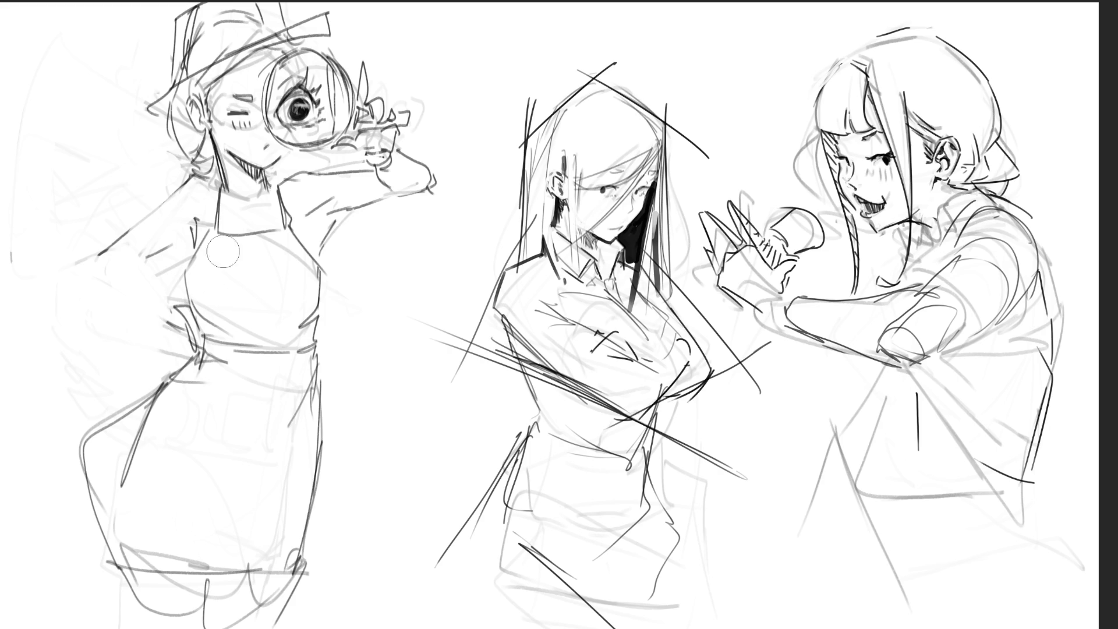
- With a finer brush, draw the side line and vertical pleats down the torso from the collar
{"action": "key", "text": "bracketleft"}
{"action": "key", "text": "bracketleft"}
{"action": "key", "text": "bracketleft"}
{"action": "mouse_move", "coordinate": [216, 236]}
{"action": "left_mouse_down"}
{"action": "mouse_move", "coordinate": [195, 290]}
{"action": "mouse_move", "coordinate": [215, 344]}
{"action": "mouse_move", "coordinate": [213, 285]}
{"action": "mouse_move", "coordinate": [225, 342]}
{"action": "mouse_move", "coordinate": [236, 297]}
{"action": "mouse_move", "coordinate": [242, 351]}
{"action": "left_mouse_up"}
{"action": "mouse_move", "coordinate": [251, 238]}
{"action": "left_mouse_down"}
{"action": "mouse_move", "coordinate": [265, 353]}
{"action": "mouse_move", "coordinate": [278, 332]}
{"action": "mouse_move", "coordinate": [282, 349]}
{"action": "mouse_move", "coordinate": [290, 287]}
{"action": "left_mouse_up"}
{"action": "left_click_drag", "start_coordinate": [292, 300], "coordinate": [299, 352]}
{"action": "left_click_drag", "start_coordinate": [283, 236], "coordinate": [313, 308]}
{"action": "left_click_drag", "start_coordinate": [297, 243], "coordinate": [307, 269]}
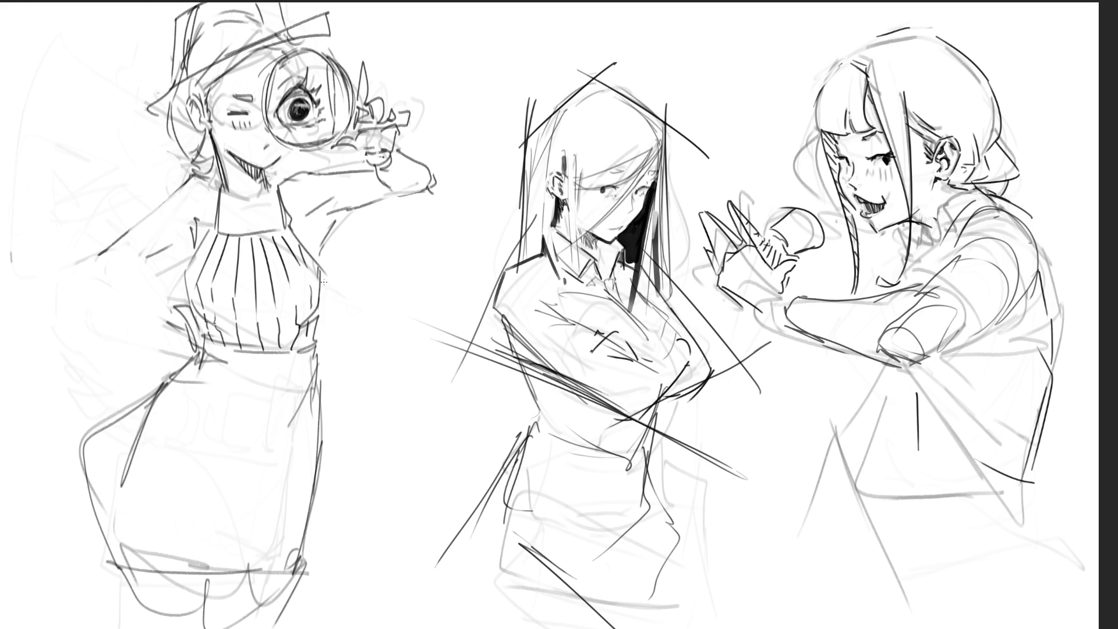
- Draw a hooked cane running down from the left girl's hand
{"action": "mouse_move", "coordinate": [87, 286]}
{"action": "left_mouse_down"}
{"action": "mouse_move", "coordinate": [124, 306]}
{"action": "mouse_move", "coordinate": [137, 285]}
{"action": "mouse_move", "coordinate": [128, 260]}
{"action": "mouse_move", "coordinate": [96, 284]}
{"action": "mouse_move", "coordinate": [145, 261]}
{"action": "left_mouse_up"}
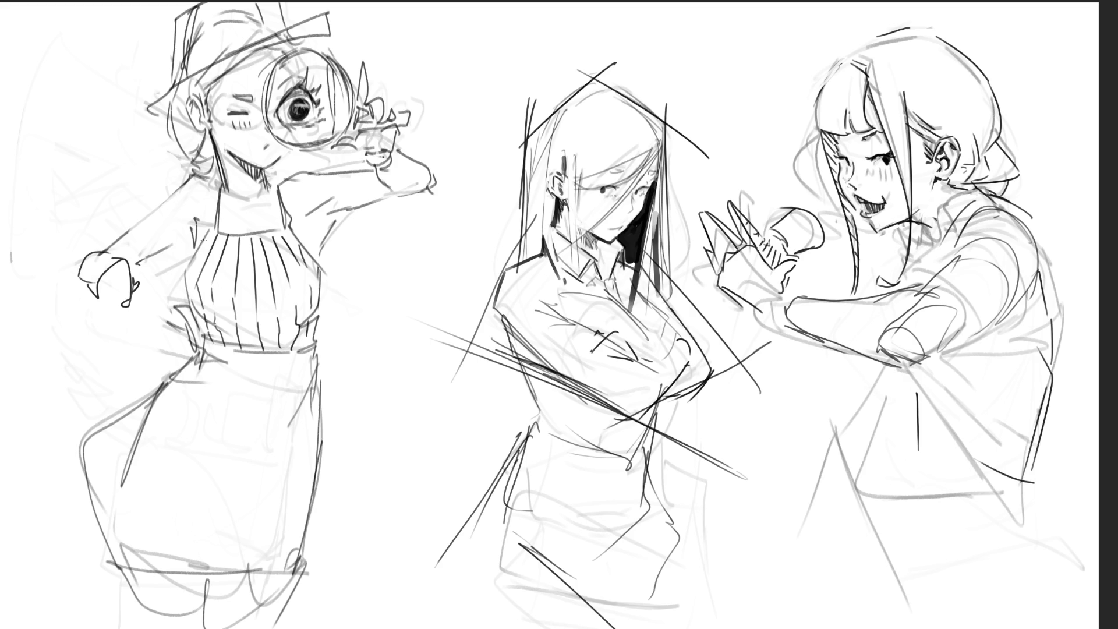
{"action": "mouse_move", "coordinate": [125, 309]}
{"action": "left_mouse_down"}
{"action": "mouse_move", "coordinate": [103, 412]}
{"action": "mouse_move", "coordinate": [148, 393]}
{"action": "left_mouse_up"}
{"action": "left_click_drag", "start_coordinate": [124, 310], "coordinate": [117, 515]}
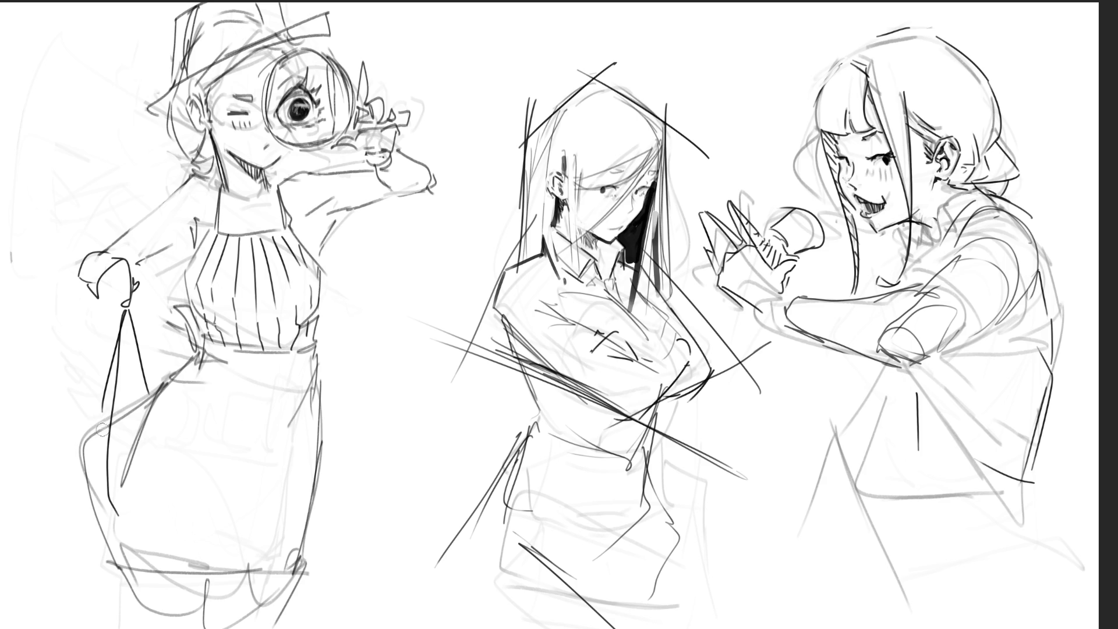
- Add a diagonal hem stroke and bold dark strokes down the skirt's right edge
{"action": "left_click_drag", "start_coordinate": [94, 411], "coordinate": [102, 509]}
{"action": "key", "text": "ctrl+z"}
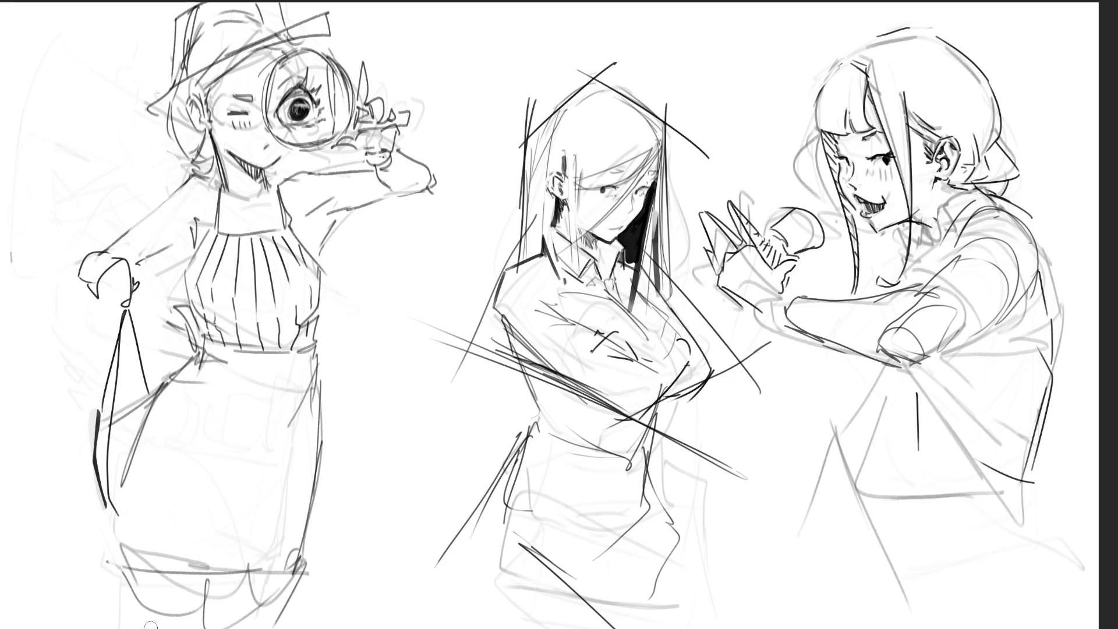
{"action": "left_click_drag", "start_coordinate": [126, 525], "coordinate": [251, 628]}
{"action": "mouse_move", "coordinate": [211, 574]}
{"action": "left_mouse_down"}
{"action": "mouse_move", "coordinate": [256, 591]}
{"action": "mouse_move", "coordinate": [234, 586]}
{"action": "mouse_move", "coordinate": [270, 622]}
{"action": "left_mouse_up"}
{"action": "left_click_drag", "start_coordinate": [322, 393], "coordinate": [283, 611]}
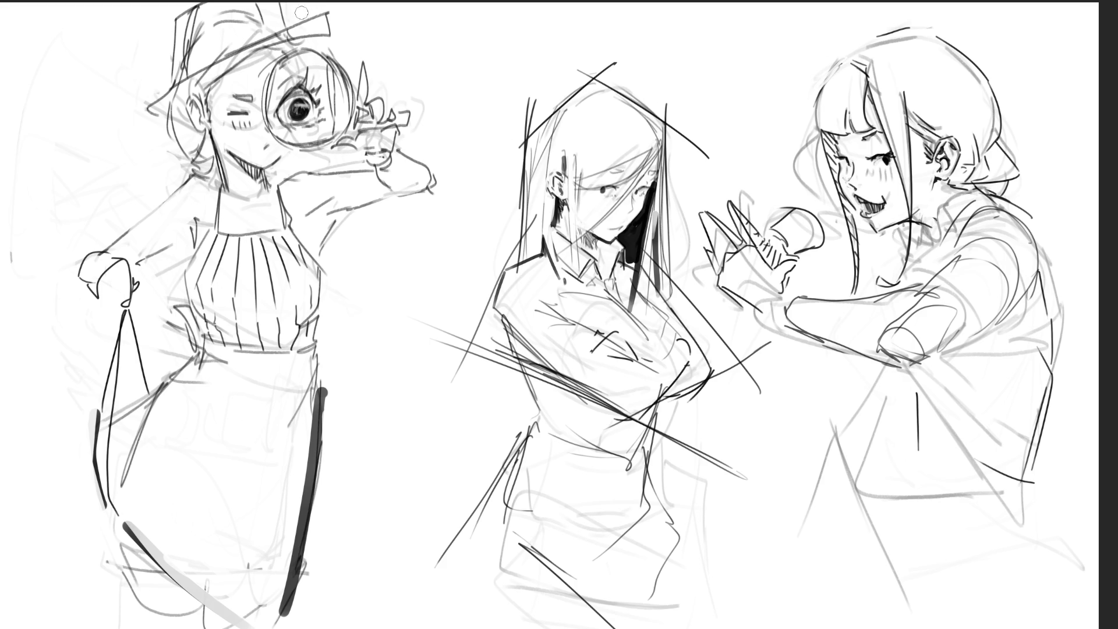
- Add a short line to the hat brim beside the magnifying-glass girl's face
{"action": "left_click_drag", "start_coordinate": [217, 85], "coordinate": [280, 50]}
- Sketch a necktie below the middle girl's collar and touch up her chin and neck
{"action": "mouse_move", "coordinate": [586, 270]}
{"action": "left_mouse_down"}
{"action": "mouse_move", "coordinate": [623, 305]}
{"action": "mouse_move", "coordinate": [619, 290]}
{"action": "left_mouse_up"}
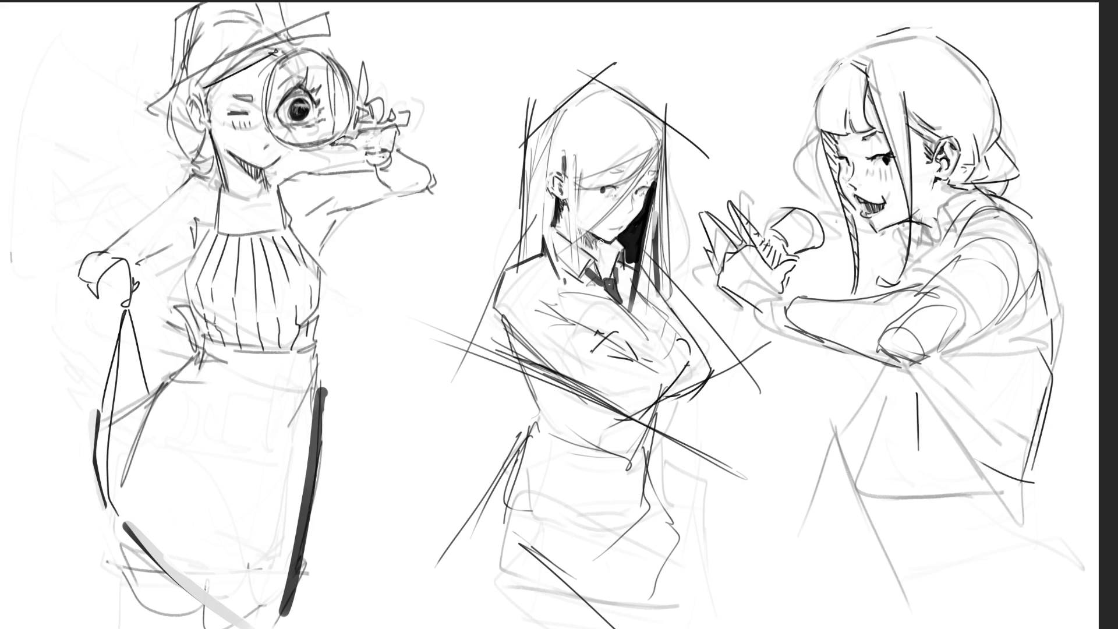
{"action": "left_click_drag", "start_coordinate": [595, 241], "coordinate": [605, 253]}
{"action": "left_click_drag", "start_coordinate": [594, 239], "coordinate": [599, 255]}
- Redraw dark hair strands sweeping up-right across the middle girl's forehead, undoing misses
{"action": "left_click_drag", "start_coordinate": [562, 201], "coordinate": [558, 229]}
{"action": "key", "text": "ctrl+z"}
{"action": "key", "text": "ctrl+z"}
{"action": "key", "text": "ctrl+z"}
{"action": "left_click_drag", "start_coordinate": [579, 179], "coordinate": [651, 149]}
{"action": "key", "text": "ctrl+z"}
{"action": "key", "text": "ctrl+z"}
{"action": "left_click_drag", "start_coordinate": [582, 175], "coordinate": [640, 153]}
{"action": "key", "text": "ctrl+z"}
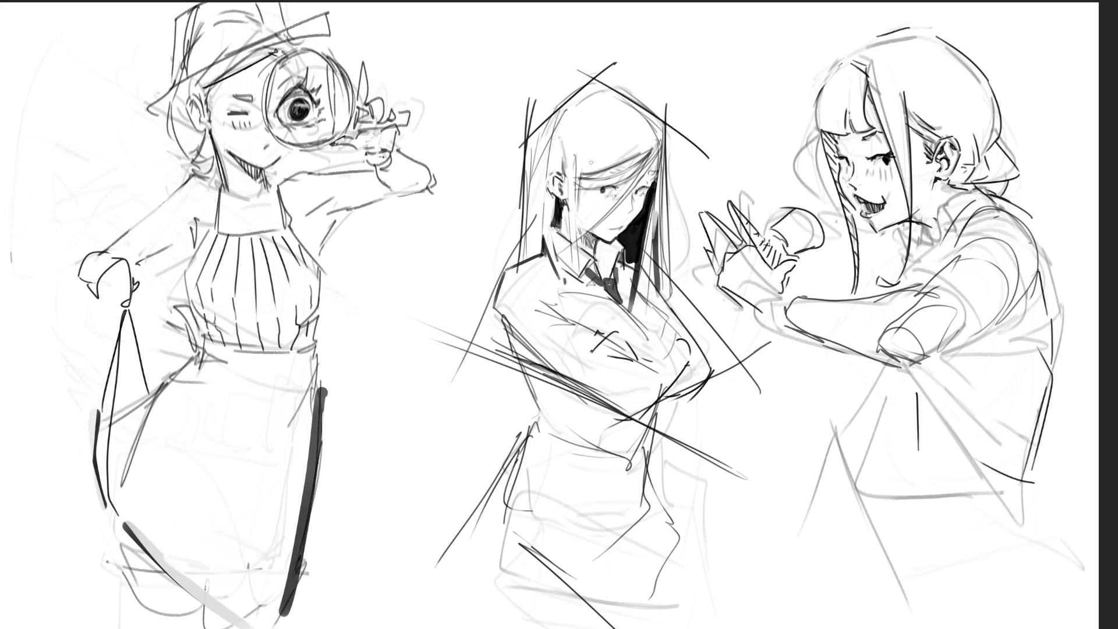
{"action": "left_click_drag", "start_coordinate": [580, 178], "coordinate": [658, 138]}
{"action": "key", "text": "ctrl+z"}
{"action": "key", "text": "ctrl+z"}
{"action": "key", "text": "ctrl+z"}
{"action": "key", "text": "ctrl+z"}
{"action": "key", "text": "ctrl+z"}
{"action": "key", "text": "ctrl+z"}
{"action": "key", "text": "ctrl+z"}
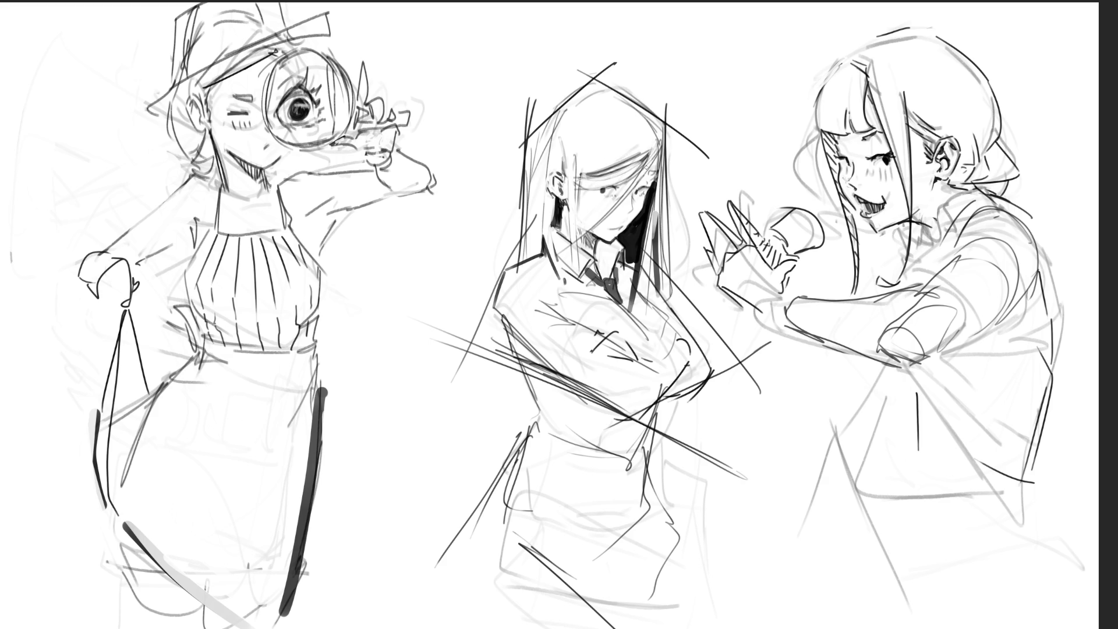
{"action": "left_click_drag", "start_coordinate": [570, 163], "coordinate": [636, 141]}
{"action": "key", "text": "ctrl+z"}
{"action": "key", "text": "ctrl+z"}
- Ink long strands along the middle girl's right hair edge and erase the right girl's hand object
{"action": "left_click_drag", "start_coordinate": [661, 140], "coordinate": [660, 274]}
{"action": "left_click_drag", "start_coordinate": [664, 133], "coordinate": [668, 317]}
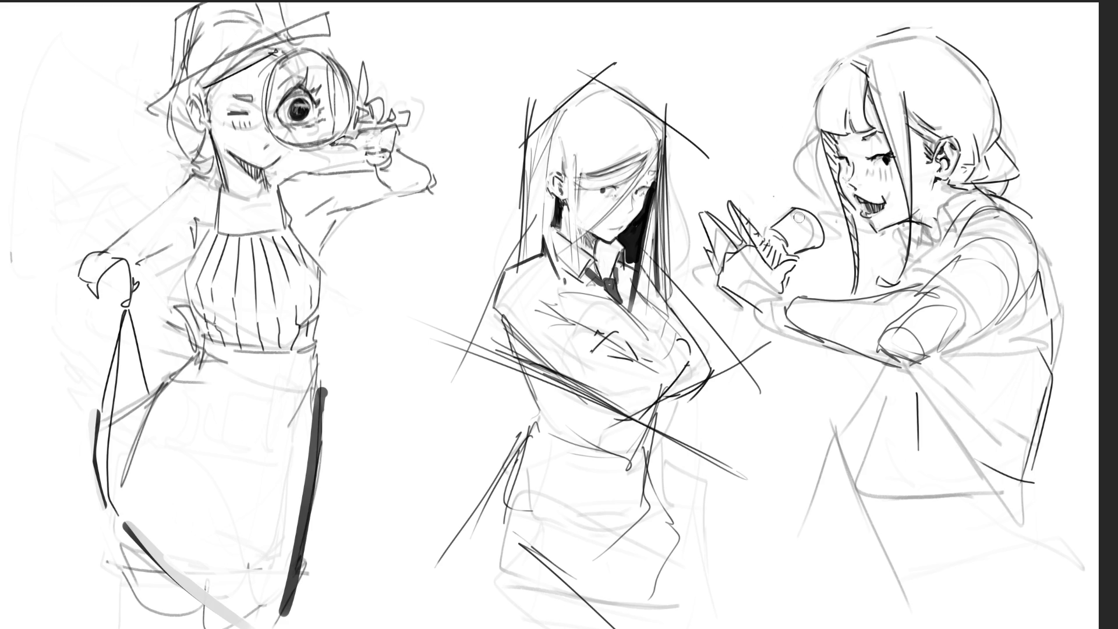
{"action": "mouse_move", "coordinate": [822, 222]}
{"action": "left_mouse_down"}
{"action": "mouse_move", "coordinate": [805, 215]}
{"action": "mouse_move", "coordinate": [828, 205]}
{"action": "mouse_move", "coordinate": [786, 212]}
{"action": "left_mouse_up"}
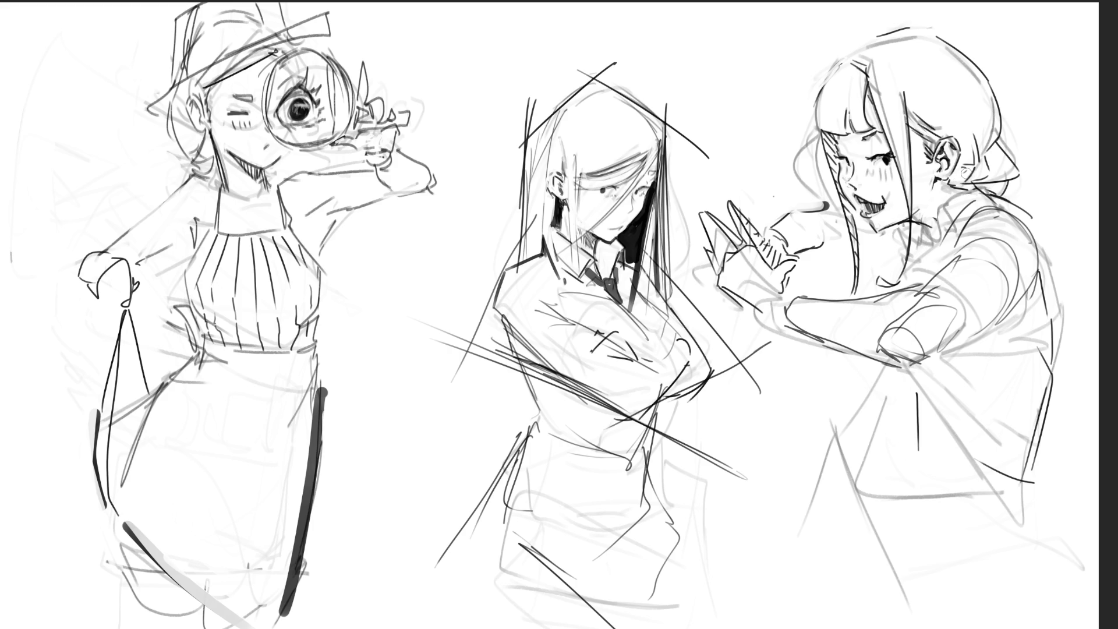
- Draw a bold sleeve line across the right girl's shoulder, redrawing its curved end
{"action": "left_click_drag", "start_coordinate": [930, 271], "coordinate": [1014, 265]}
{"action": "key", "text": "ctrl+z"}
{"action": "mouse_move", "coordinate": [946, 268]}
{"action": "left_mouse_down"}
{"action": "mouse_move", "coordinate": [1016, 272]}
{"action": "mouse_move", "coordinate": [1022, 305]}
{"action": "left_mouse_up"}
{"action": "key", "text": "ctrl+z"}
{"action": "key", "text": "ctrl+z"}
{"action": "mouse_move", "coordinate": [948, 269]}
{"action": "left_mouse_down"}
{"action": "mouse_move", "coordinate": [1005, 278]}
{"action": "mouse_move", "coordinate": [1032, 304]}
{"action": "mouse_move", "coordinate": [1003, 319]}
{"action": "mouse_move", "coordinate": [1030, 301]}
{"action": "mouse_move", "coordinate": [1023, 291]}
{"action": "mouse_move", "coordinate": [1031, 304]}
{"action": "mouse_move", "coordinate": [1011, 318]}
{"action": "left_mouse_up"}
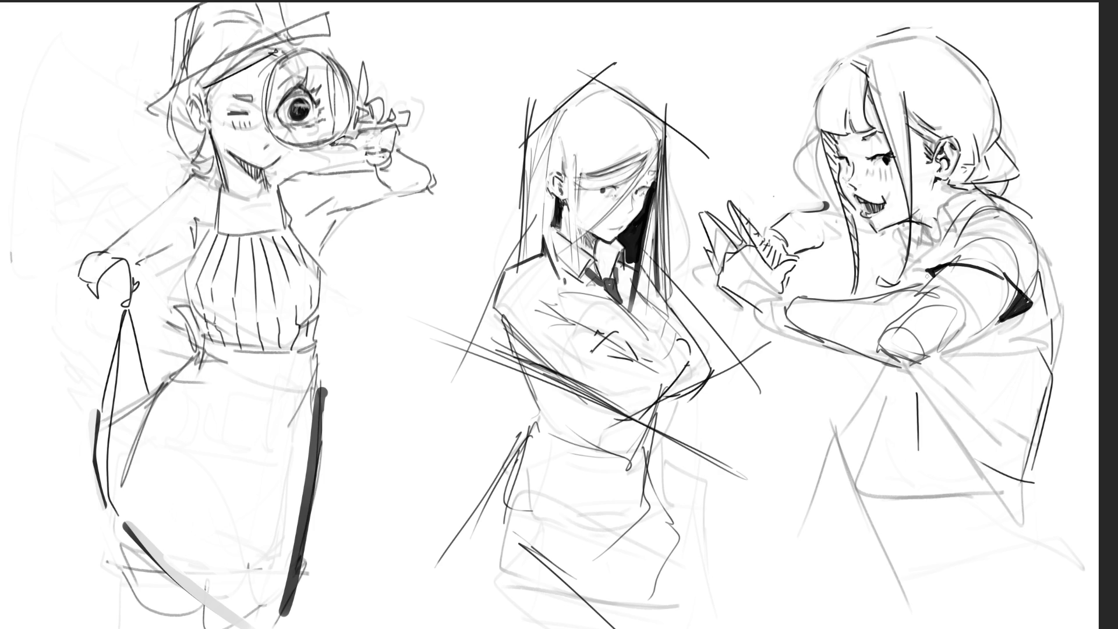
- Refine the right girl's shoulder contour and sketch her collar lines
{"action": "mouse_move", "coordinate": [924, 267]}
{"action": "left_mouse_down"}
{"action": "mouse_move", "coordinate": [983, 209]}
{"action": "mouse_move", "coordinate": [1036, 241]}
{"action": "mouse_move", "coordinate": [1029, 302]}
{"action": "left_mouse_up"}
{"action": "left_click_drag", "start_coordinate": [1033, 249], "coordinate": [1053, 333]}
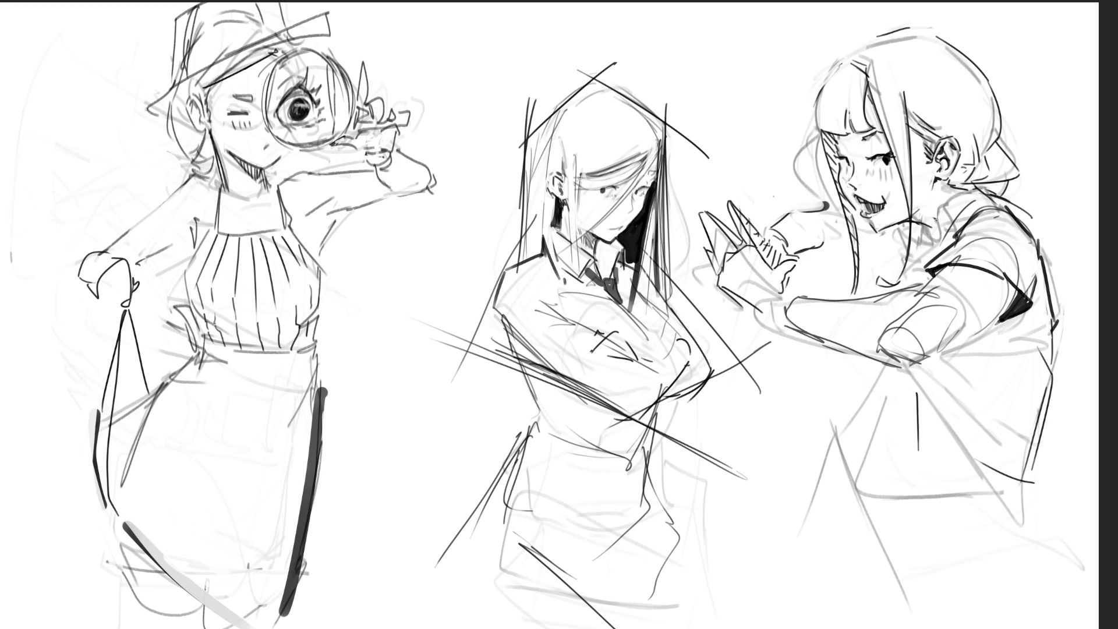
{"action": "left_click_drag", "start_coordinate": [944, 234], "coordinate": [924, 248]}
{"action": "mouse_move", "coordinate": [965, 190]}
{"action": "left_mouse_down"}
{"action": "mouse_move", "coordinate": [927, 235]}
{"action": "mouse_move", "coordinate": [939, 245]}
{"action": "mouse_move", "coordinate": [993, 189]}
{"action": "left_mouse_up"}
{"action": "mouse_move", "coordinate": [923, 224]}
{"action": "left_mouse_down"}
{"action": "mouse_move", "coordinate": [913, 242]}
{"action": "mouse_move", "coordinate": [918, 233]}
{"action": "left_mouse_up"}
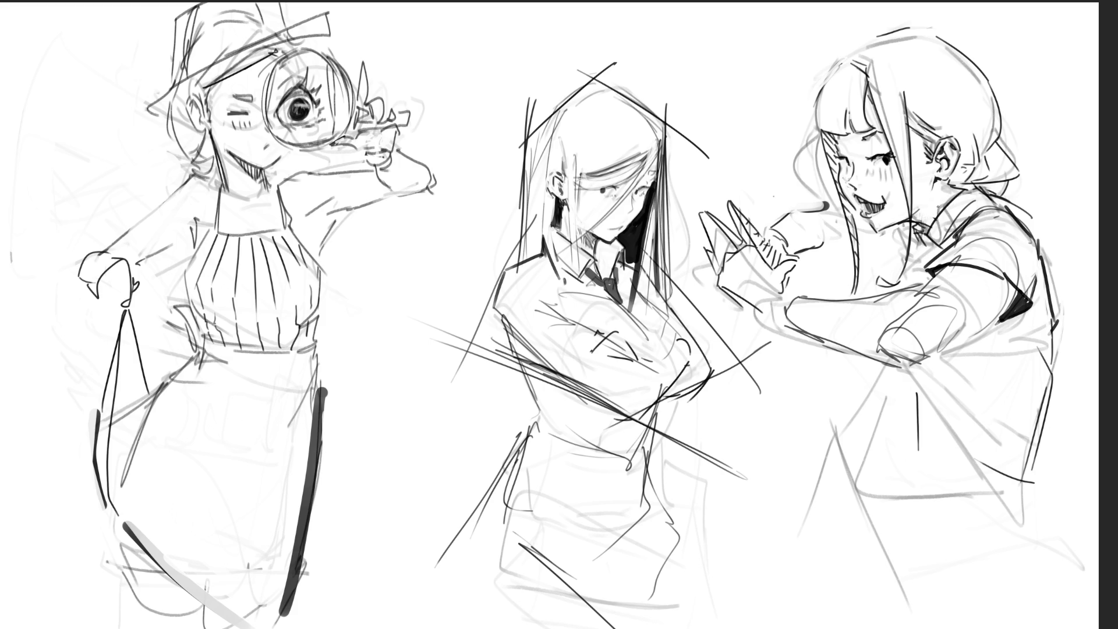
- Add marks below the right girl's ear, a collar line under her chin, and a wristwatch outline
{"action": "left_click_drag", "start_coordinate": [951, 182], "coordinate": [944, 192]}
{"action": "left_click_drag", "start_coordinate": [955, 188], "coordinate": [965, 173]}
{"action": "mouse_move", "coordinate": [865, 244]}
{"action": "left_mouse_down"}
{"action": "mouse_move", "coordinate": [898, 248]}
{"action": "mouse_move", "coordinate": [900, 272]}
{"action": "mouse_move", "coordinate": [899, 228]}
{"action": "mouse_move", "coordinate": [895, 255]}
{"action": "left_mouse_up"}
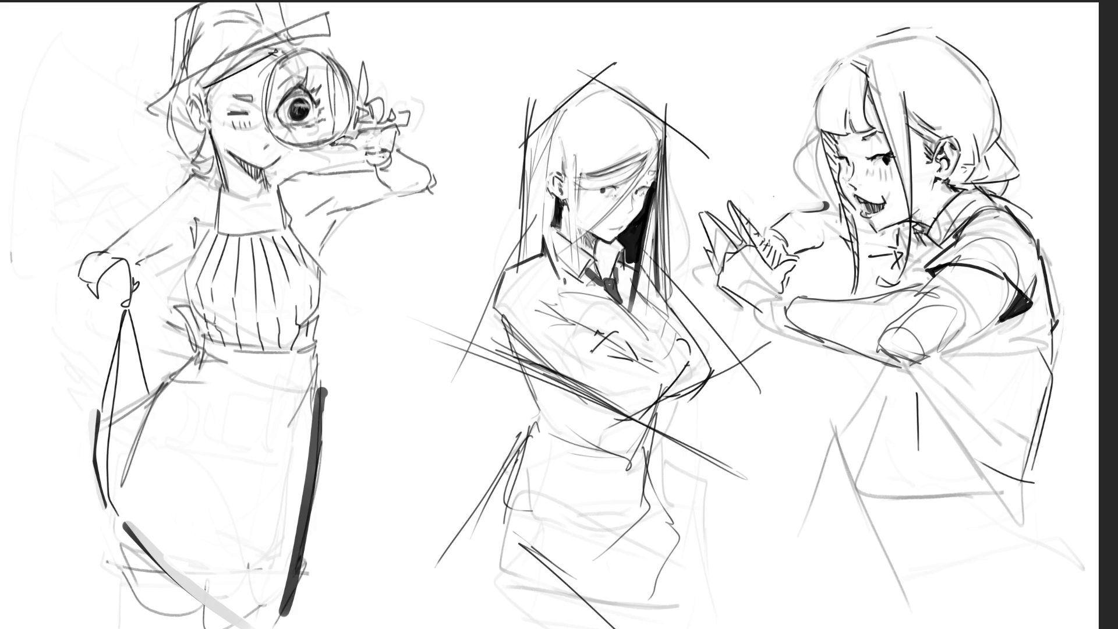
{"action": "mouse_move", "coordinate": [777, 292]}
{"action": "left_mouse_down"}
{"action": "mouse_move", "coordinate": [768, 302]}
{"action": "mouse_move", "coordinate": [789, 286]}
{"action": "mouse_move", "coordinate": [768, 297]}
{"action": "mouse_move", "coordinate": [781, 306]}
{"action": "mouse_move", "coordinate": [772, 313]}
{"action": "mouse_move", "coordinate": [797, 333]}
{"action": "mouse_move", "coordinate": [786, 304]}
{"action": "mouse_move", "coordinate": [803, 291]}
{"action": "mouse_move", "coordinate": [785, 299]}
{"action": "left_mouse_up"}
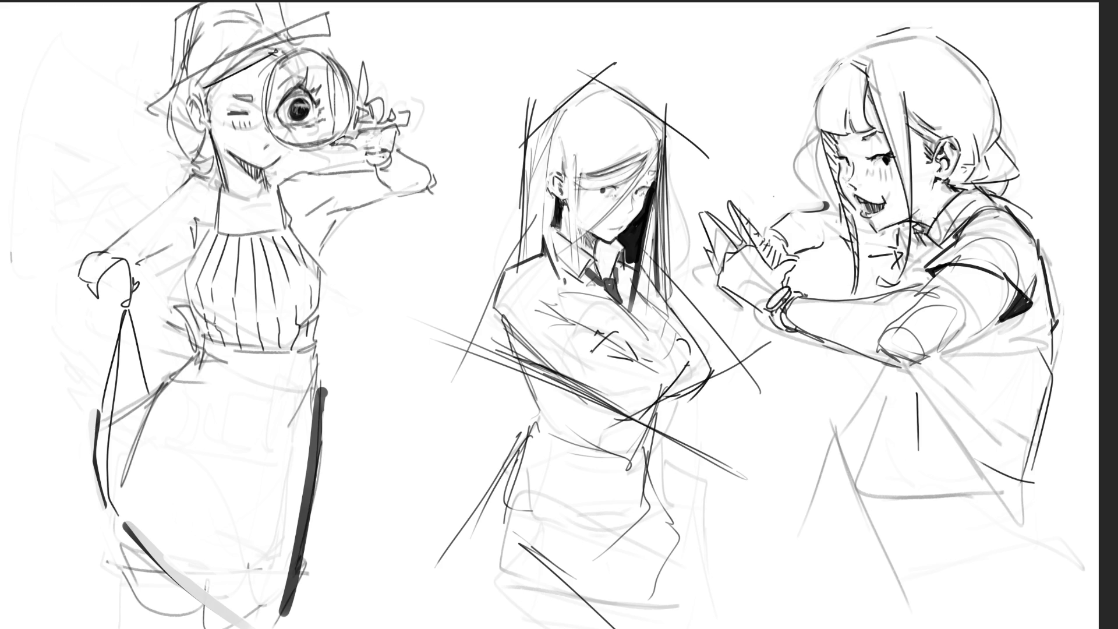
- Ink the wristwatch face and strap, and darken the fingers of the raised hand
{"action": "left_click_drag", "start_coordinate": [772, 304], "coordinate": [782, 293]}
{"action": "left_click_drag", "start_coordinate": [793, 298], "coordinate": [784, 315]}
{"action": "mouse_move", "coordinate": [717, 220]}
{"action": "left_mouse_down"}
{"action": "mouse_move", "coordinate": [738, 250]}
{"action": "mouse_move", "coordinate": [745, 235]}
{"action": "mouse_move", "coordinate": [782, 268]}
{"action": "left_mouse_up"}
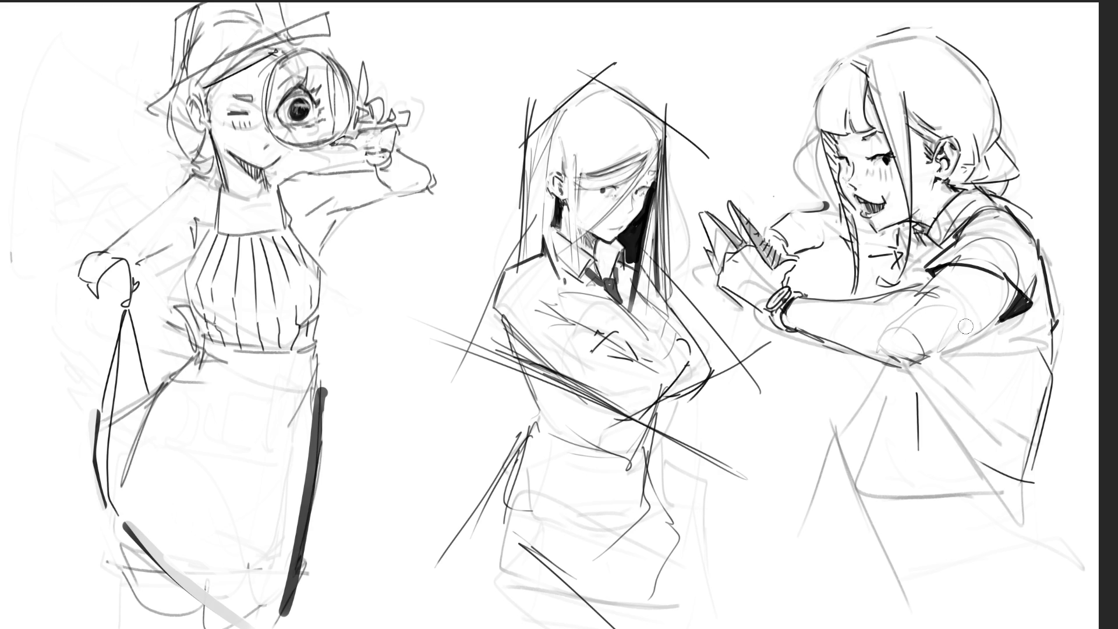
- Darken the right girl's lower forearm contour and add strokes atop the middle girl's head
{"action": "left_click_drag", "start_coordinate": [917, 365], "coordinate": [999, 320]}
{"action": "left_click_drag", "start_coordinate": [936, 341], "coordinate": [1000, 301]}
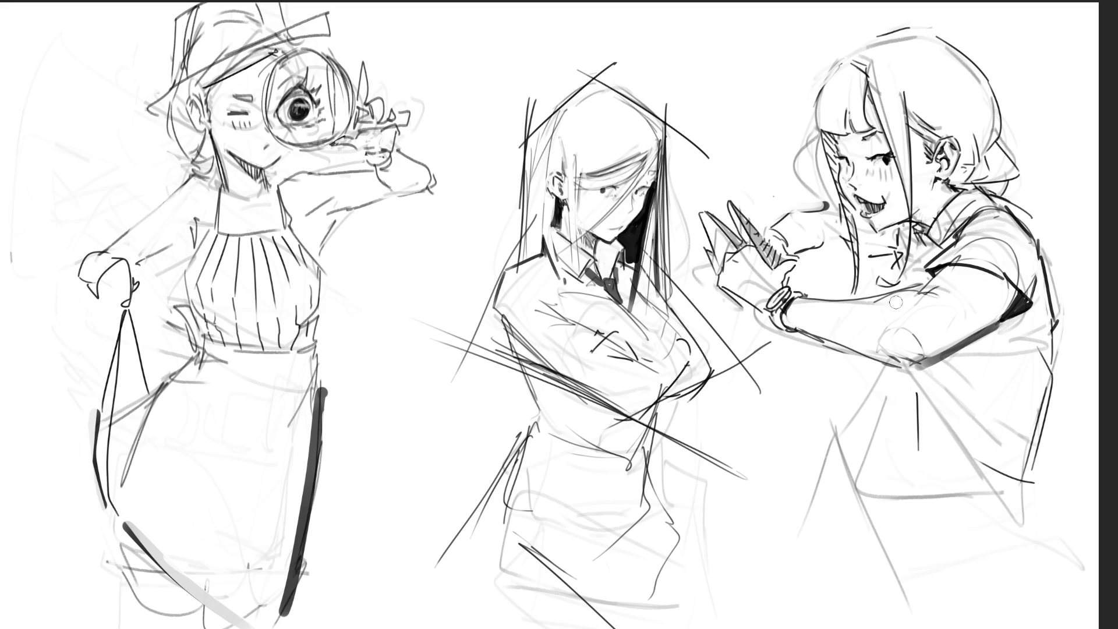
{"action": "left_click_drag", "start_coordinate": [907, 321], "coordinate": [910, 346]}
{"action": "mouse_move", "coordinate": [881, 324]}
{"action": "left_mouse_down"}
{"action": "mouse_move", "coordinate": [874, 335]}
{"action": "mouse_move", "coordinate": [895, 347]}
{"action": "mouse_move", "coordinate": [939, 315]}
{"action": "left_mouse_up"}
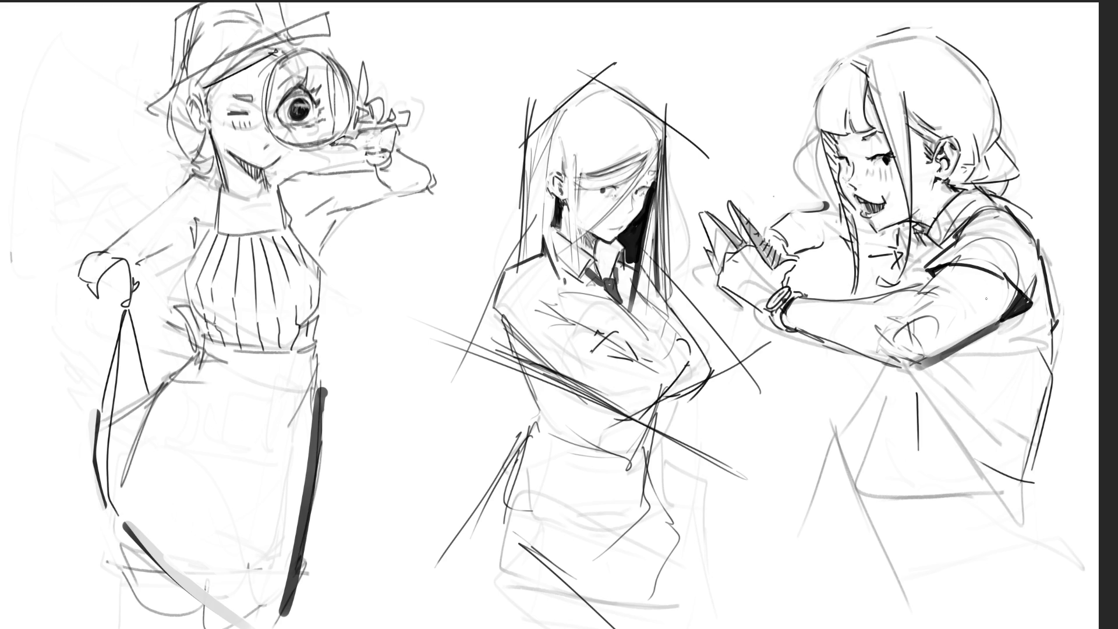
{"action": "key", "text": "ctrl+z"}
{"action": "key", "text": "ctrl+z"}
{"action": "mouse_move", "coordinate": [550, 94]}
{"action": "left_mouse_down"}
{"action": "mouse_move", "coordinate": [532, 137]}
{"action": "mouse_move", "coordinate": [587, 80]}
{"action": "left_mouse_up"}
{"action": "key", "text": "ctrl+z"}
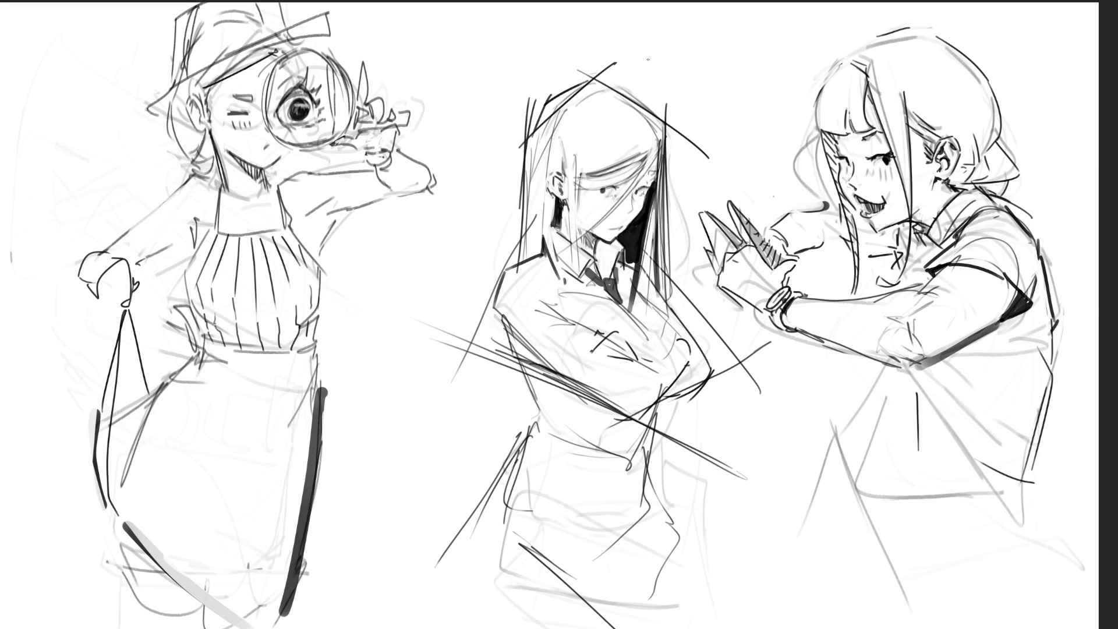